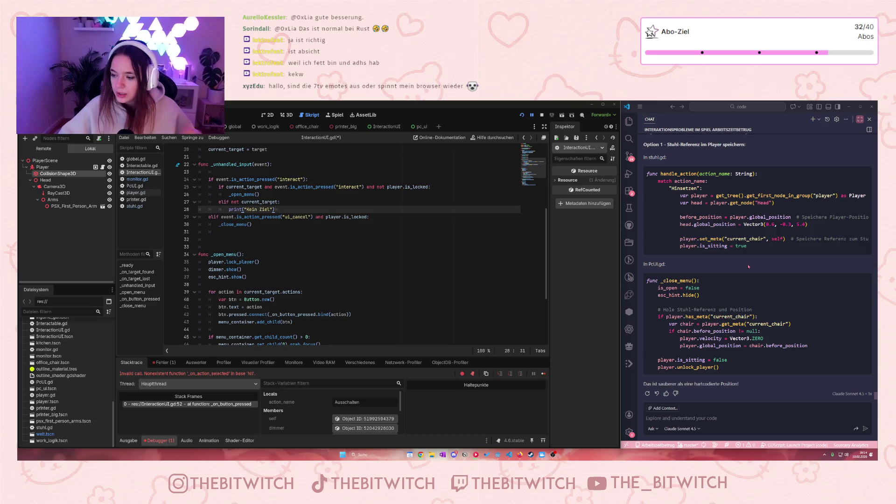
- Stop the debug session that crashed on _on_action_selected and relaunch the office game with F5
scroll(283, 284, "down", 2)
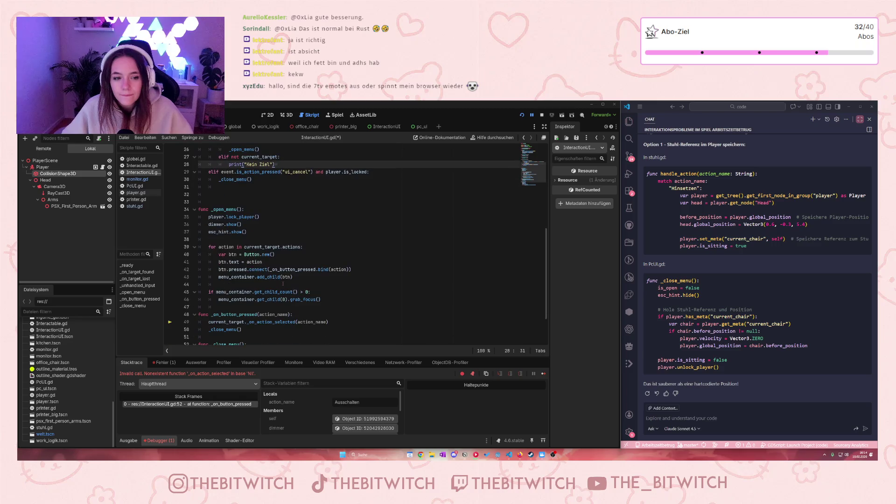
scroll(286, 283, "up", 2)
left_click(286, 284)
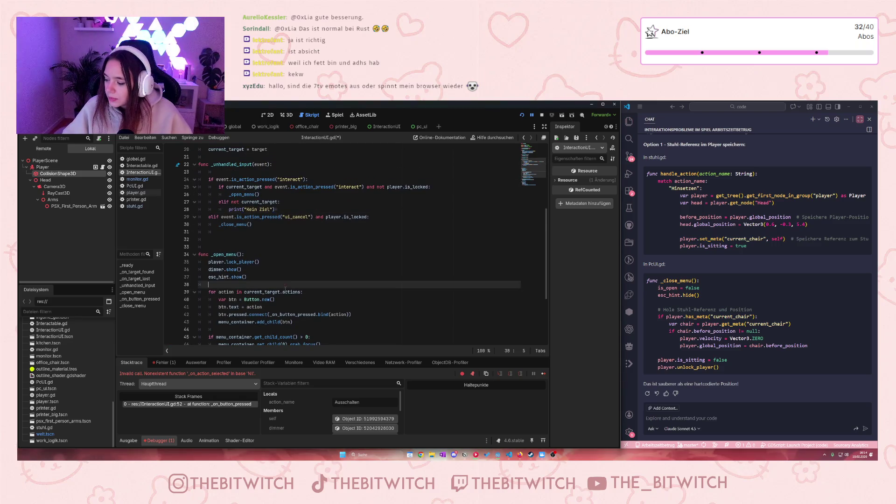
key("F8")
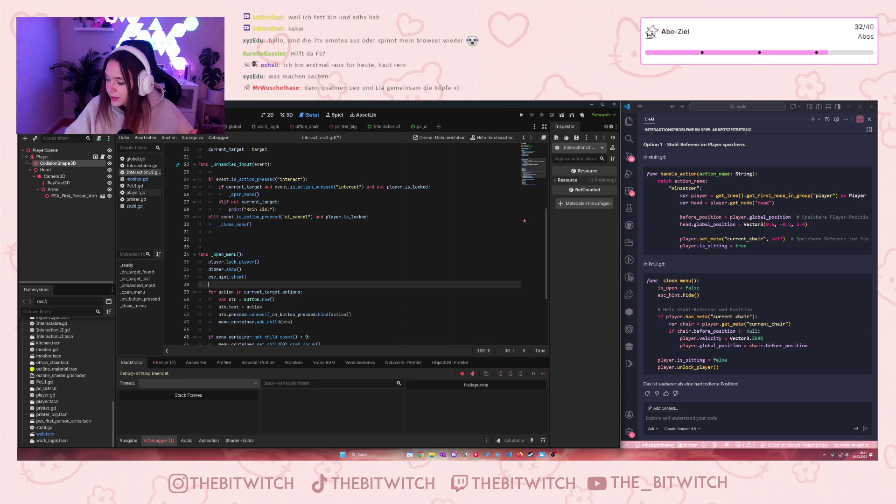
left_click(501, 232)
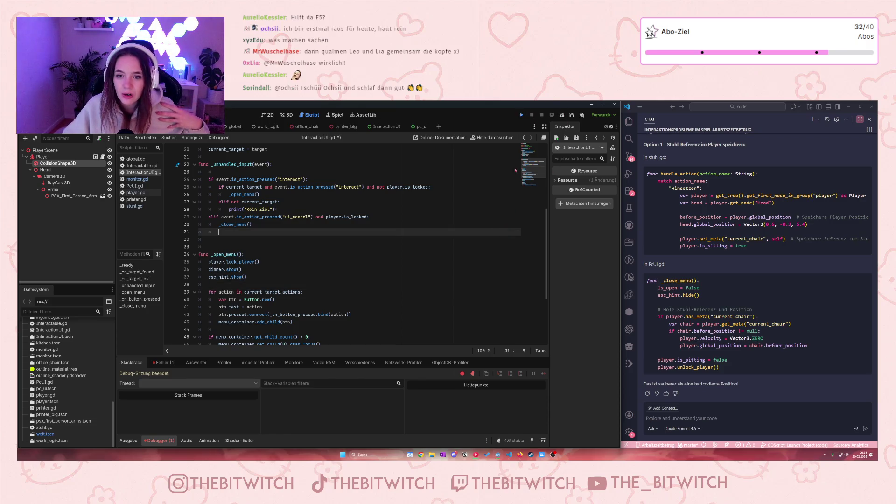
key("F5")
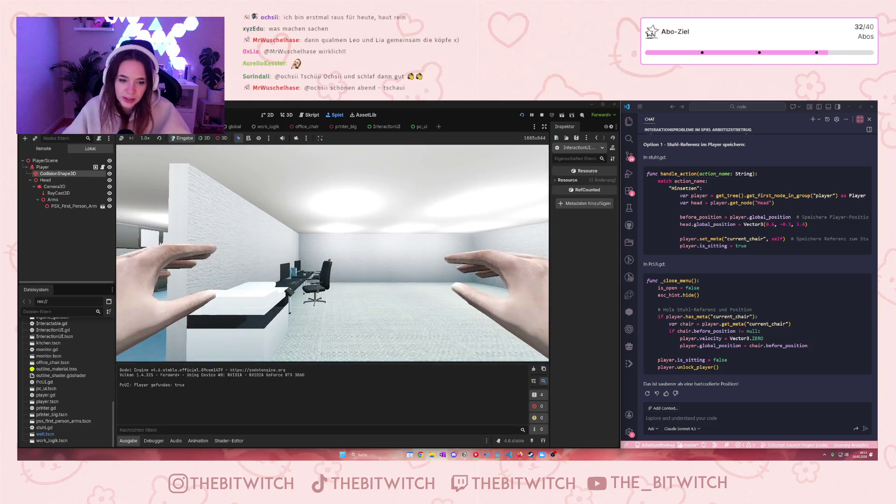
- Walk to the office chair, sit down via Hinsetzen, then stand up with Escape
key("w")
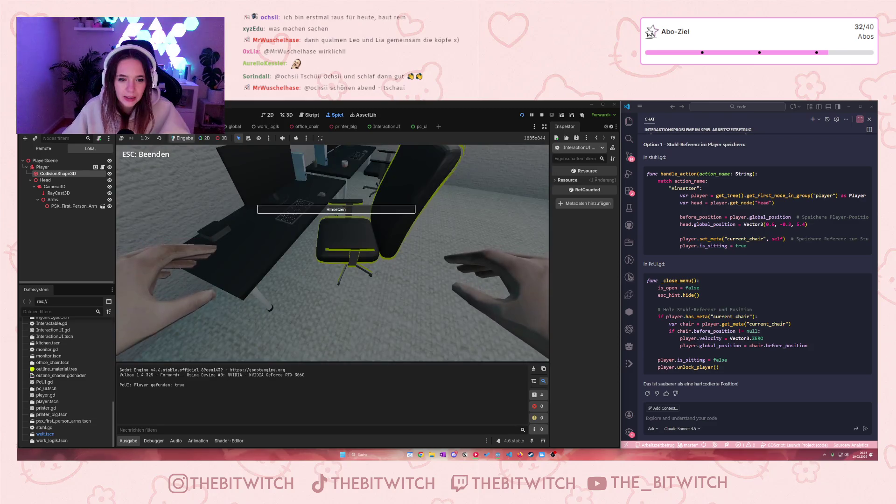
key("e")
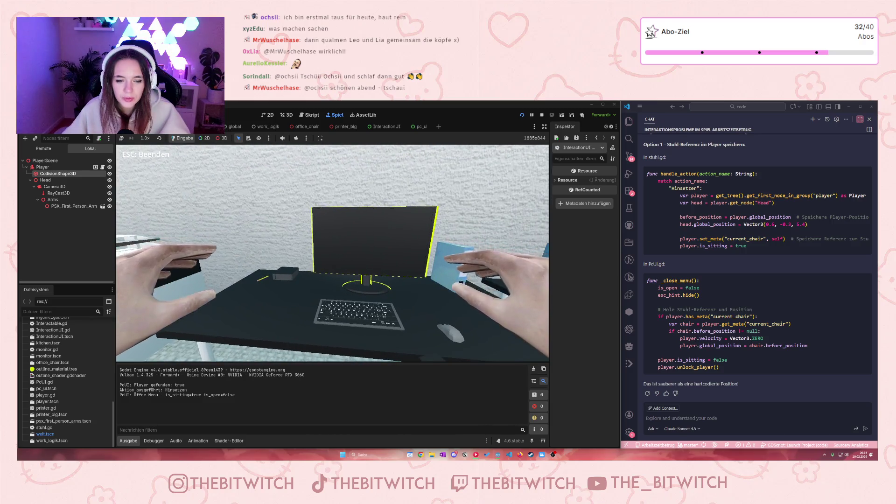
key("a")
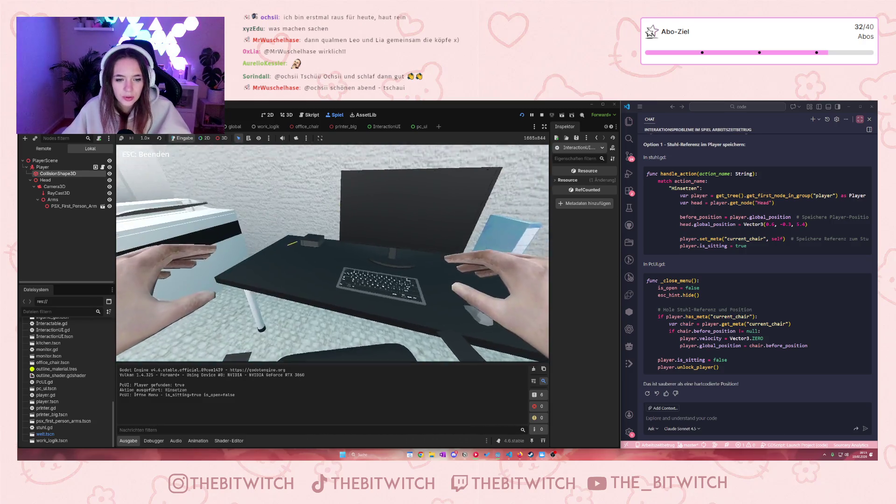
key("Escape")
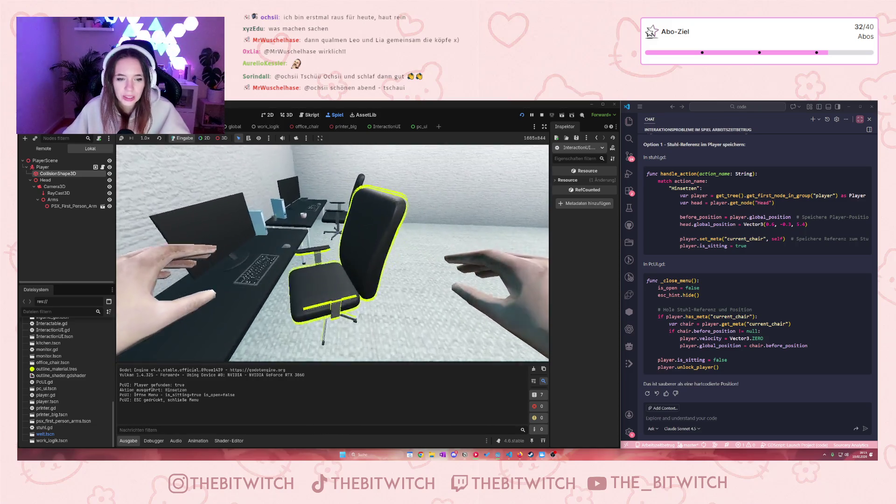
- Sit again, move through the Anschalten/Ausschalten menu, close it with Escape, and stop the game
key("e")
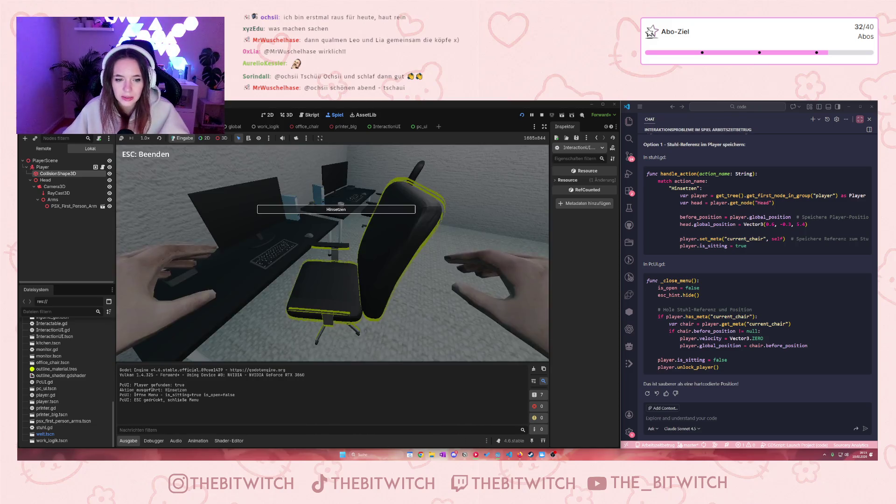
key("Return")
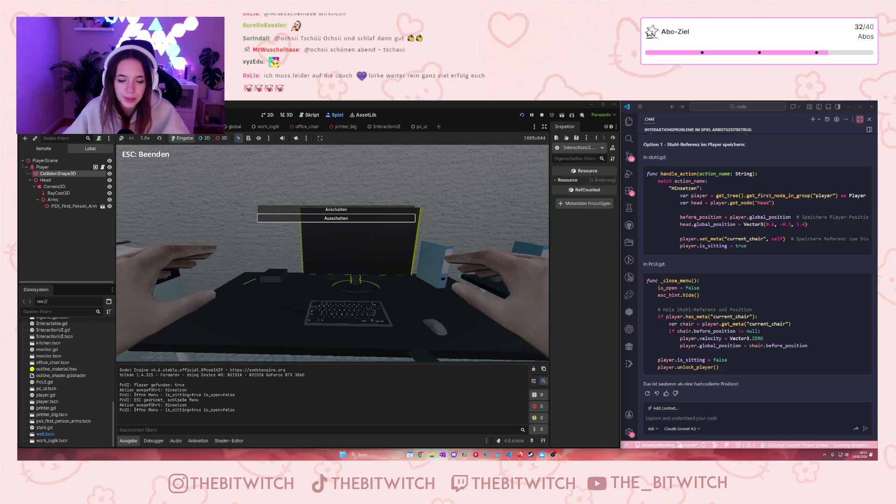
key("Up")
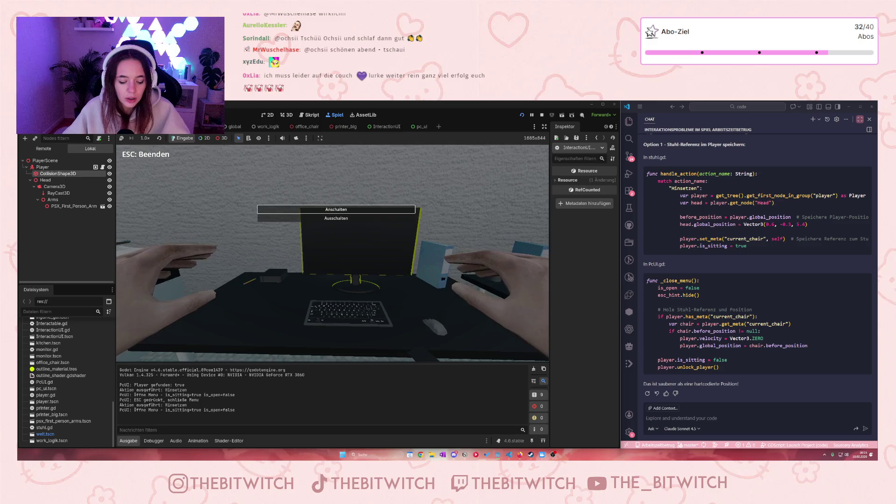
key("Escape")
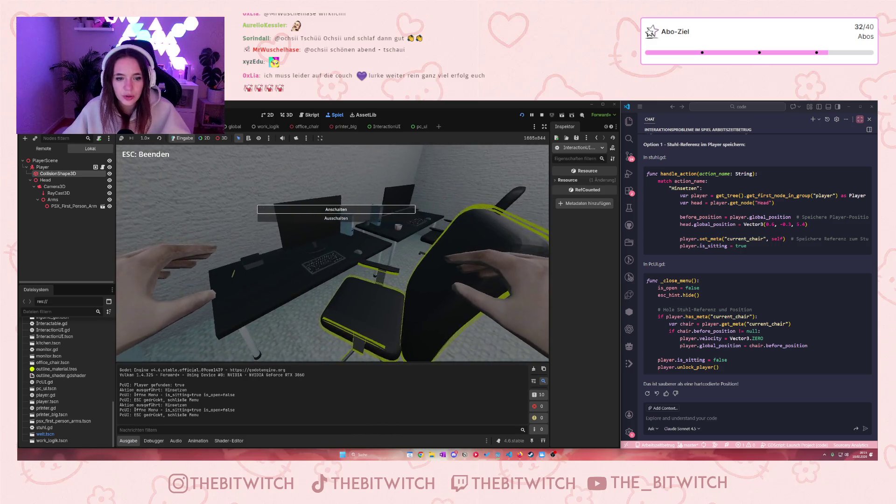
key("Down")
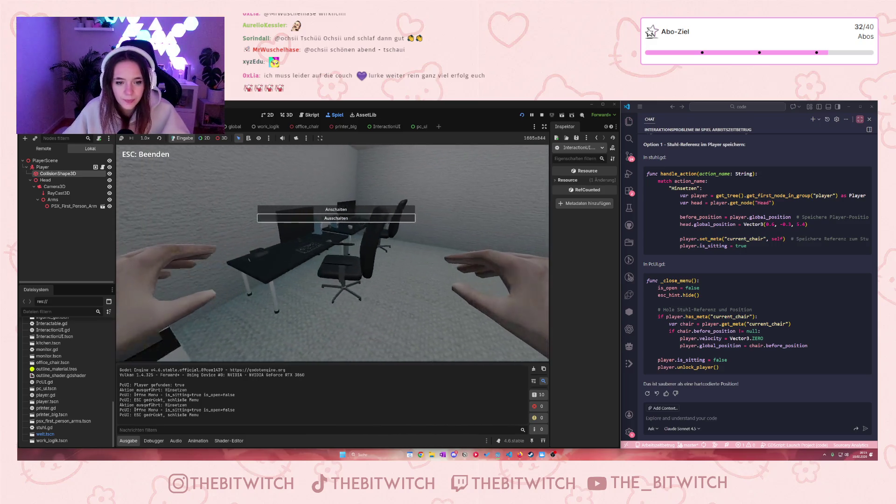
key("Up")
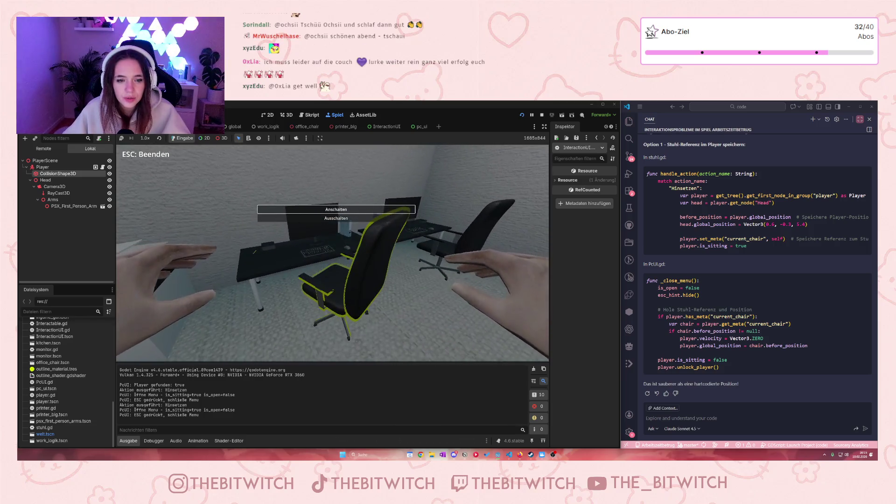
key("w")
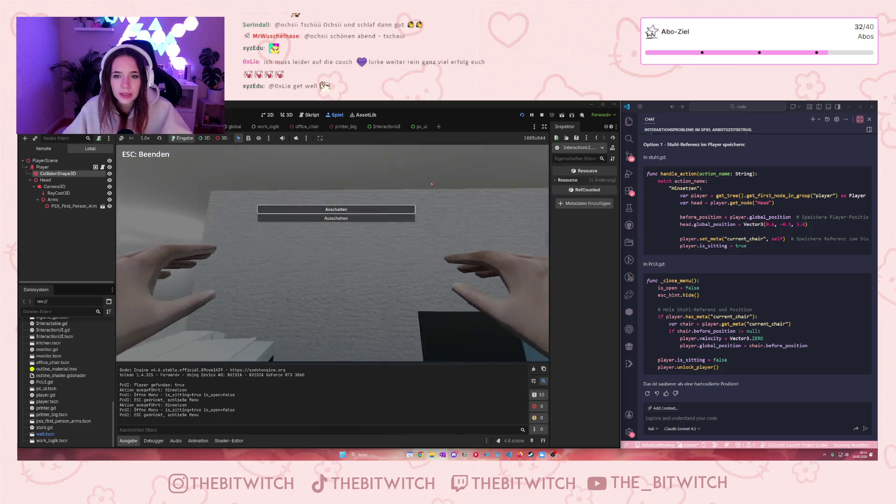
left_click(541, 114)
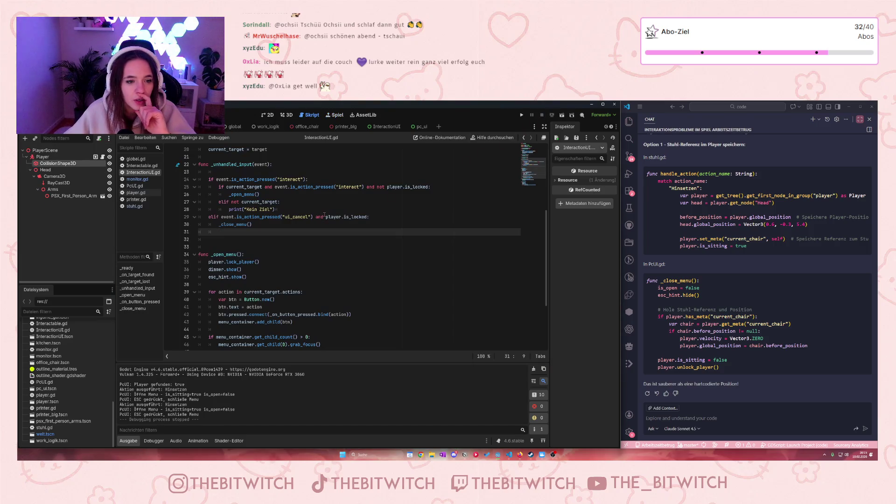
scroll(325, 215, "down", 3)
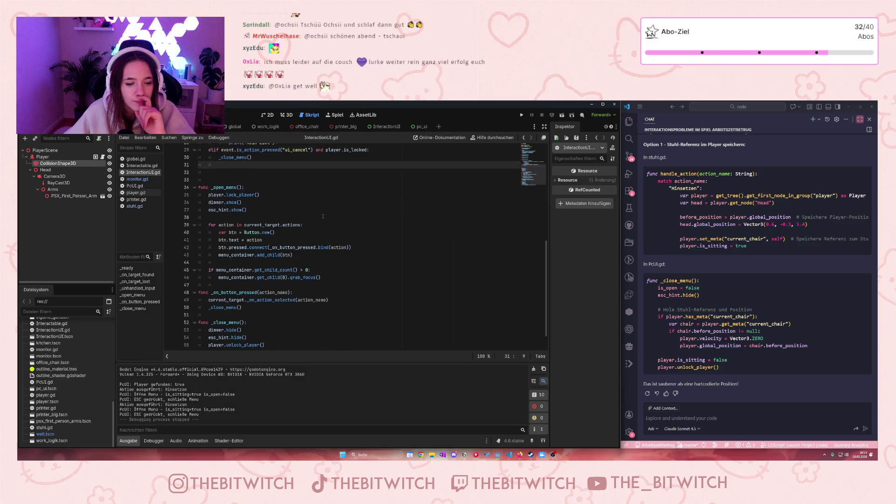
scroll(324, 217, "down", 1)
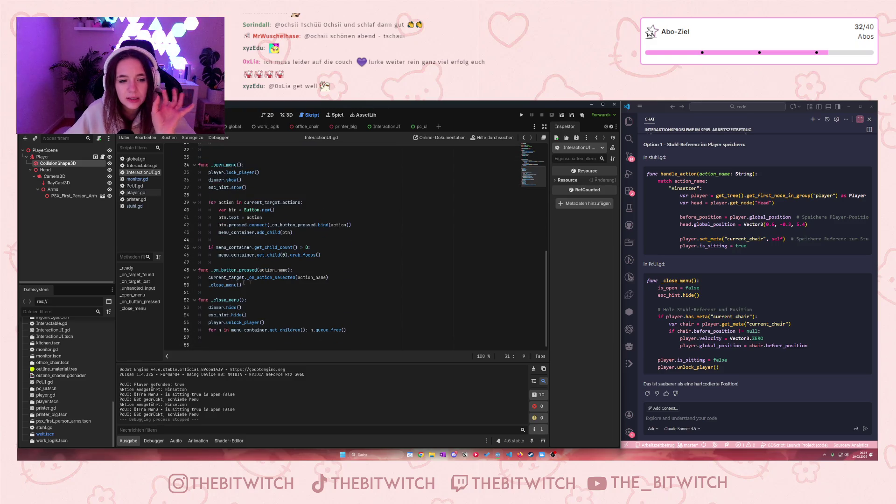
scroll(270, 277, "up", 6)
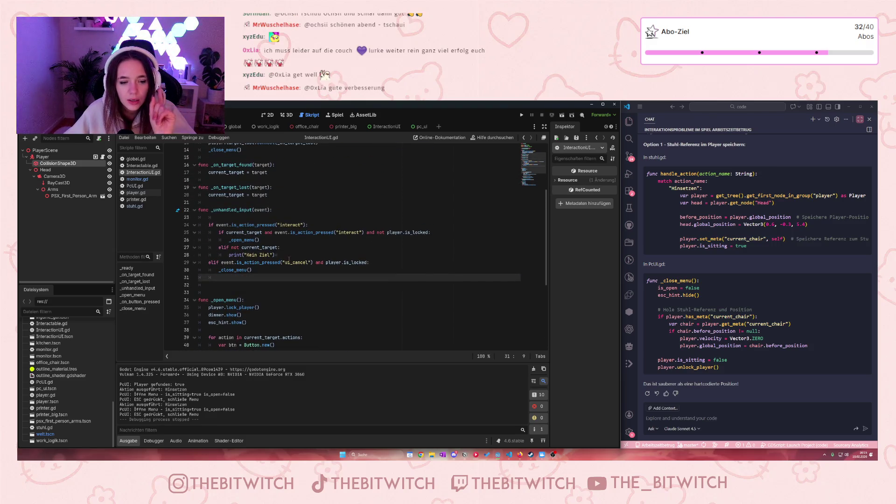
left_click_drag(279, 263, 359, 263)
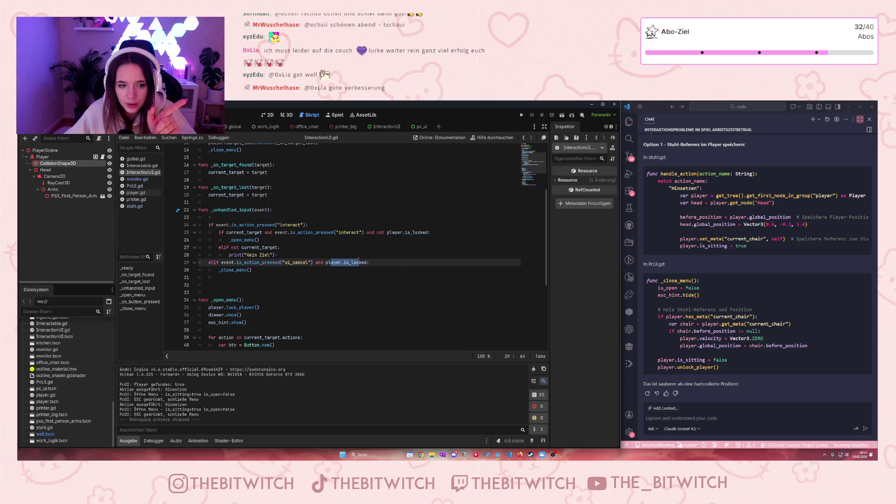
left_click(358, 262)
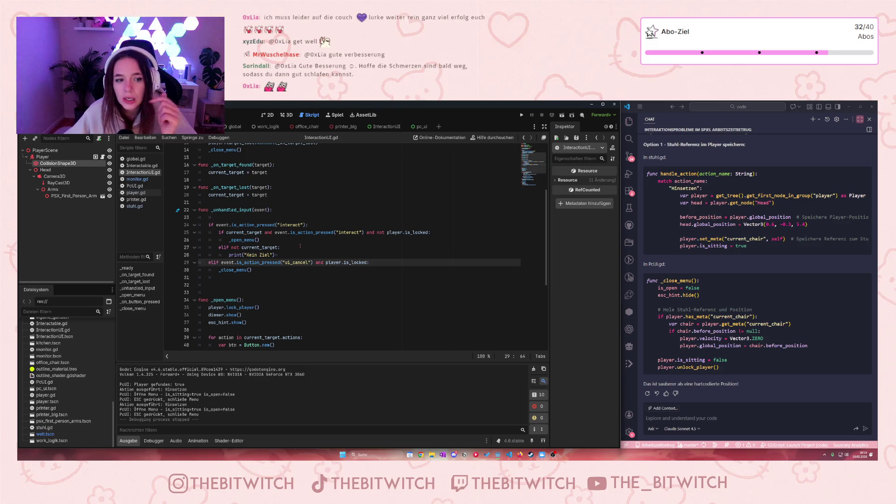
scroll(300, 246, "up", 3)
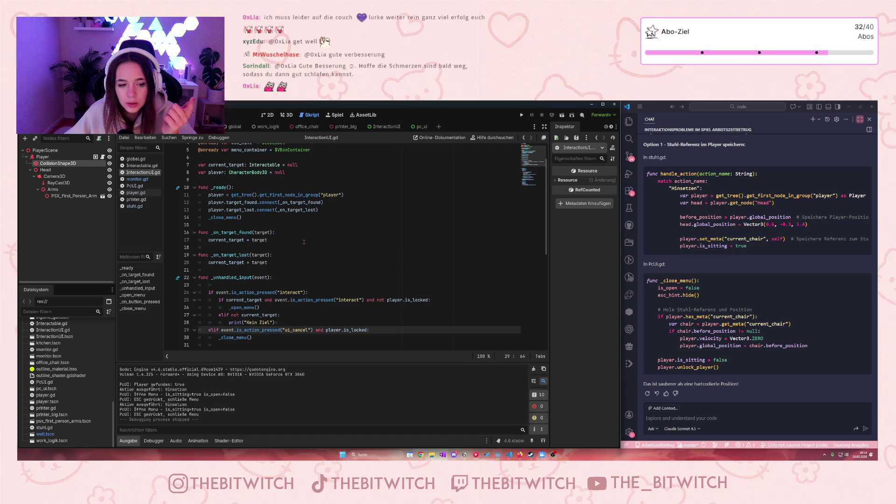
scroll(304, 242, "down", 7)
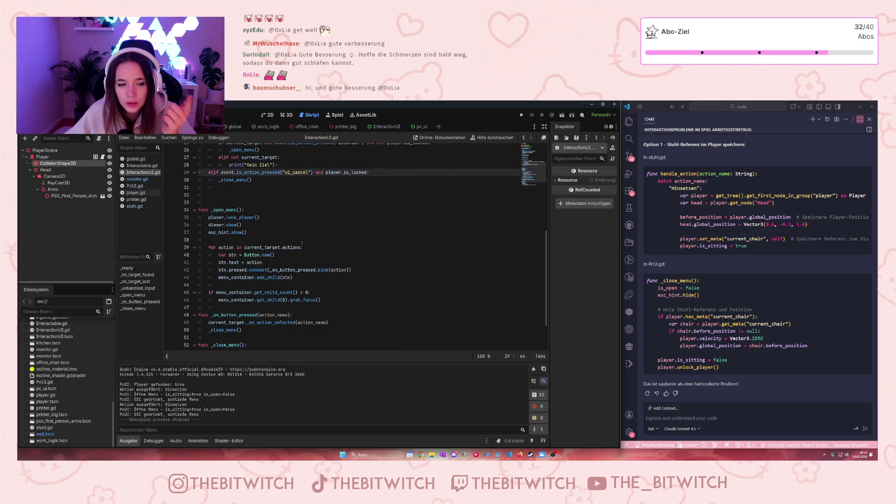
scroll(302, 243, "down", 1)
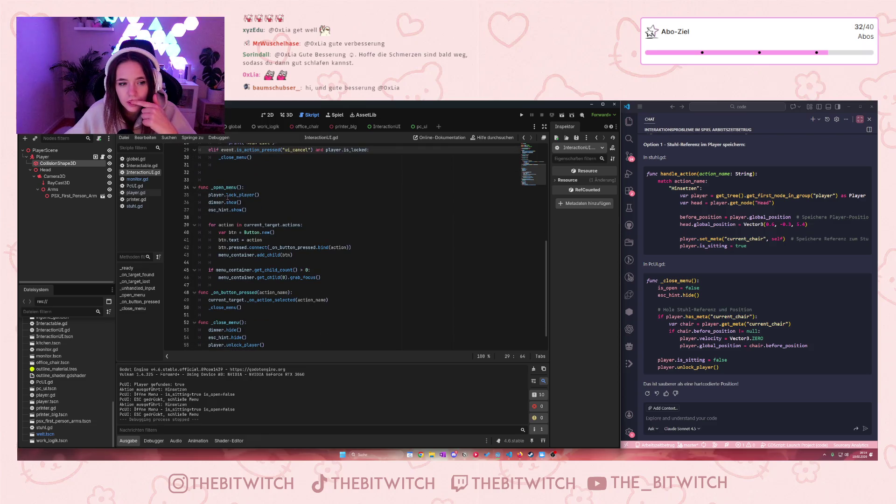
left_click_drag(227, 195, 265, 199)
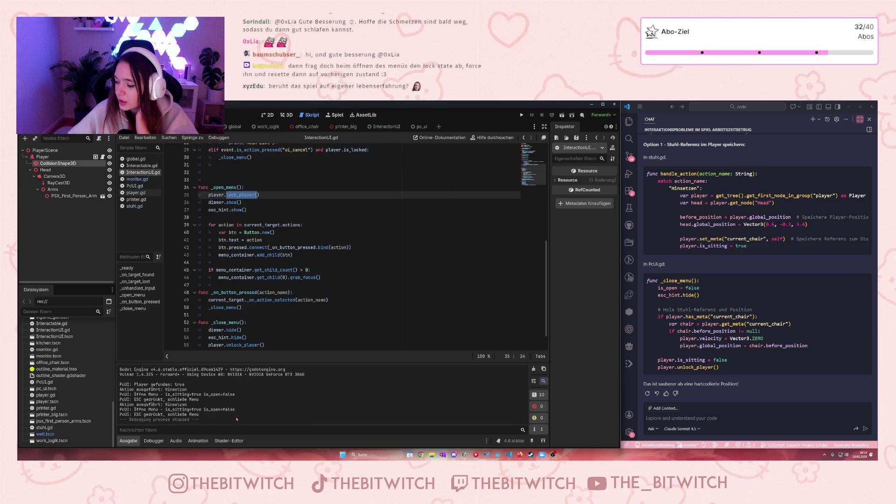
left_click(212, 195)
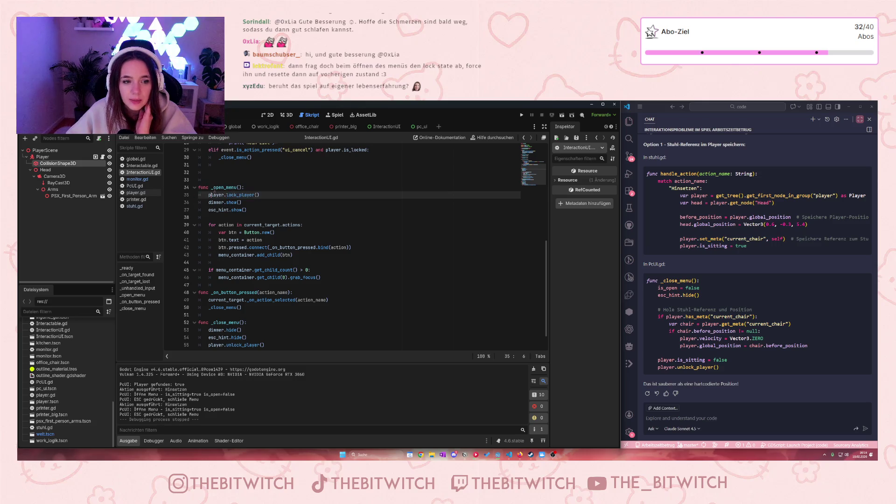
left_click_drag(209, 195, 260, 195)
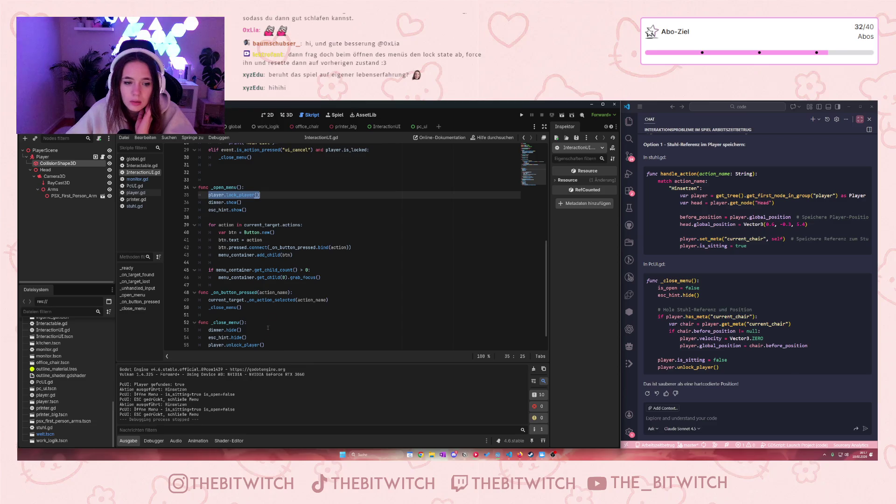
scroll(268, 328, "down", 1)
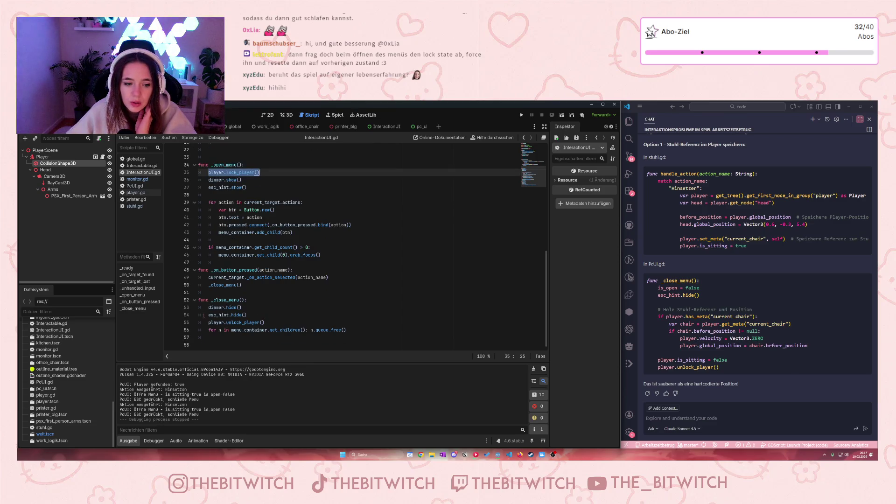
left_click_drag(208, 322, 261, 322)
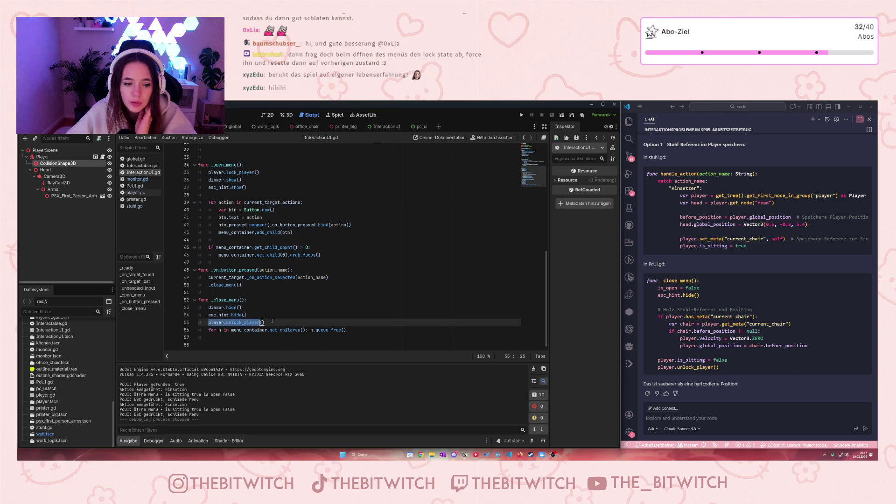
left_click(260, 292)
scroll(257, 291, "up", 9)
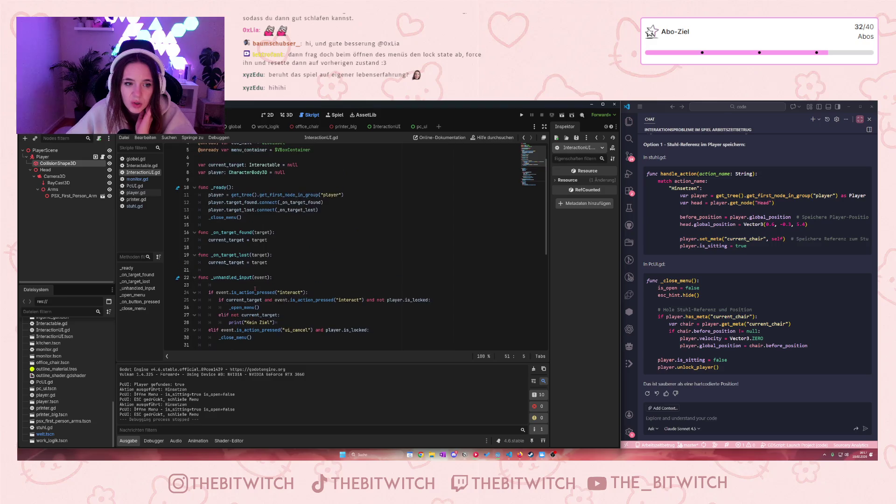
mouse_move(256, 283)
scroll(257, 279, "up", 2)
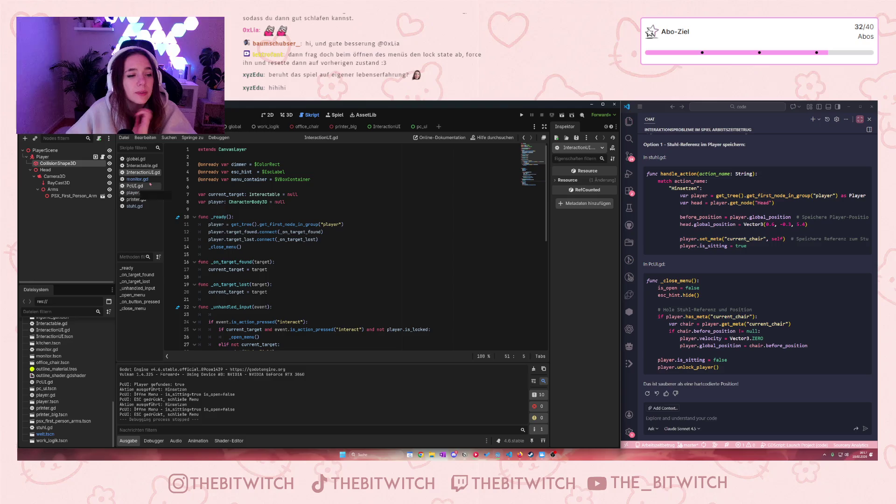
- Inspect monitor.gd's pc_on declaration and its switch-on and switch-off checks
left_click(135, 206)
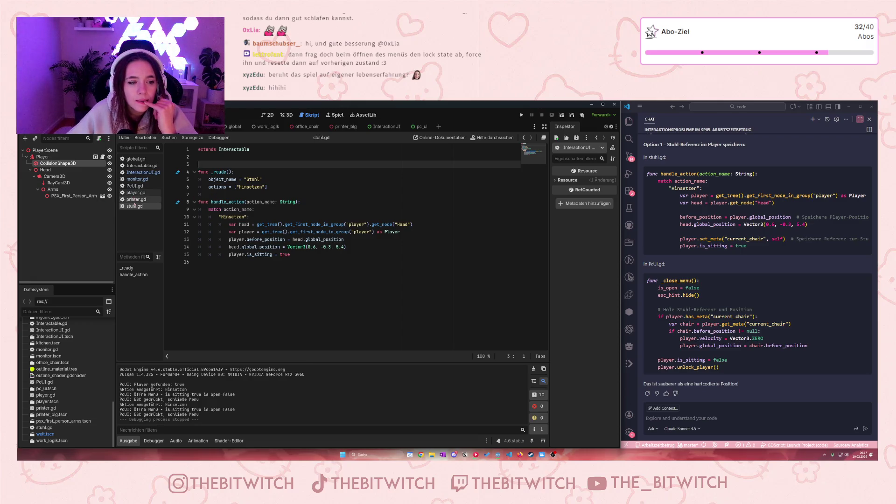
left_click(136, 180)
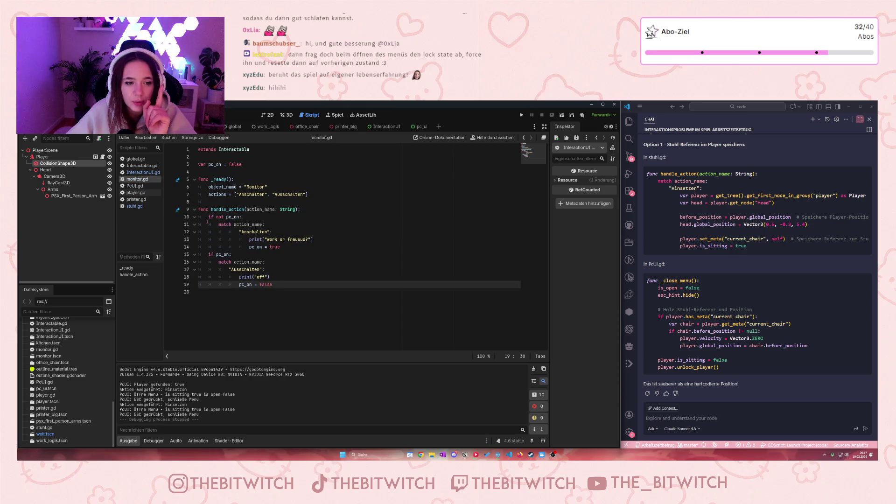
left_click_drag(209, 217, 242, 218)
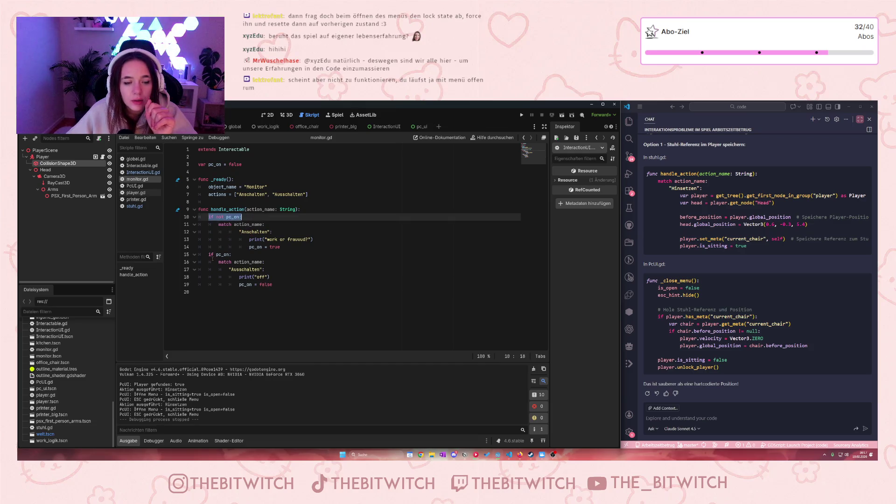
left_click_drag(208, 254, 232, 255)
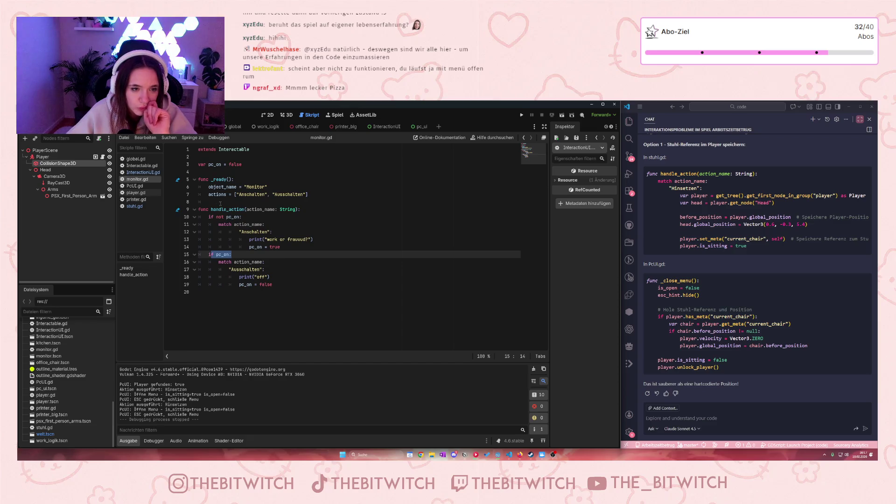
left_click(243, 164)
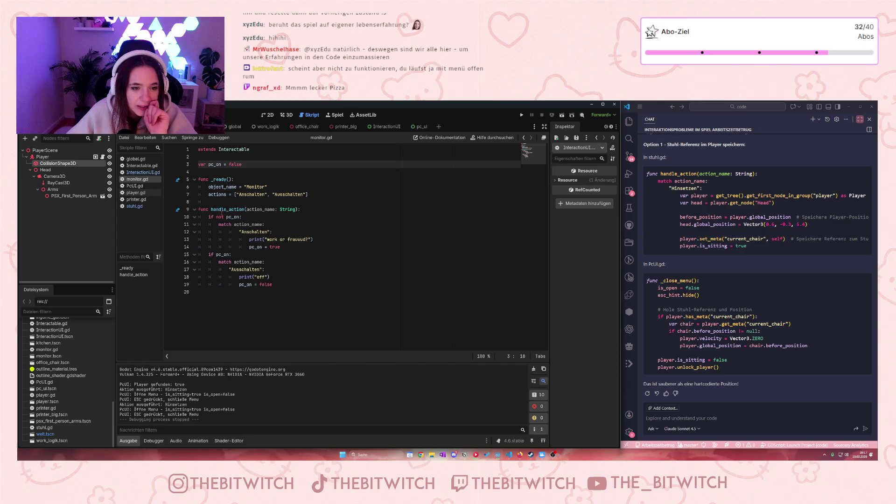
mouse_move(215, 217)
left_mouse_down()
mouse_move(262, 226)
mouse_move(271, 248)
mouse_move(284, 245)
left_mouse_up()
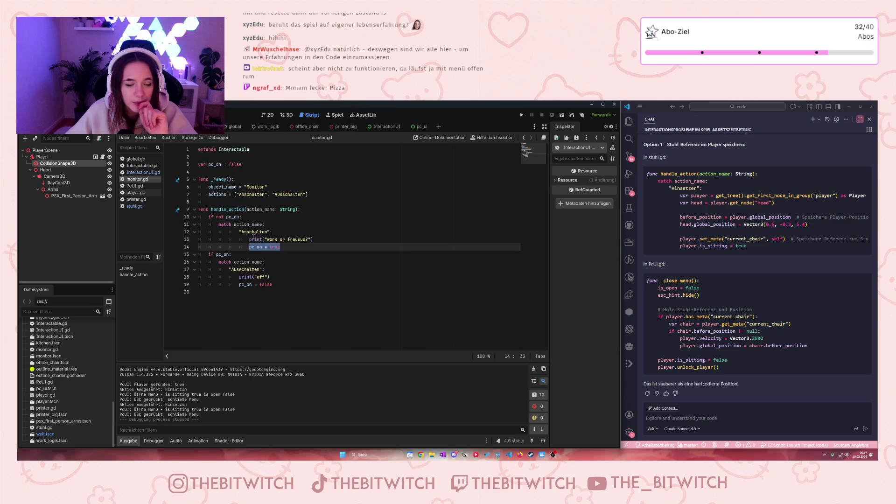
- Inspect the sitting code and is_sitting assignment in stuhl.gd
left_click(133, 206)
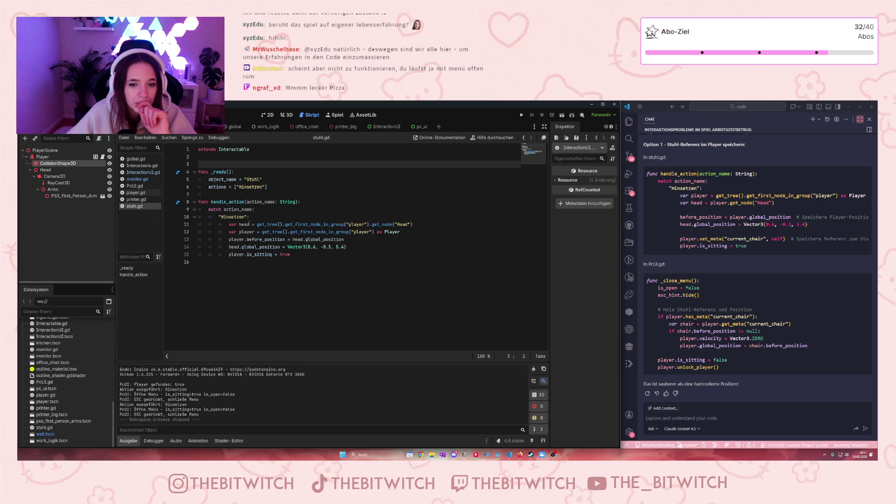
left_click_drag(243, 224, 290, 255)
key("Right")
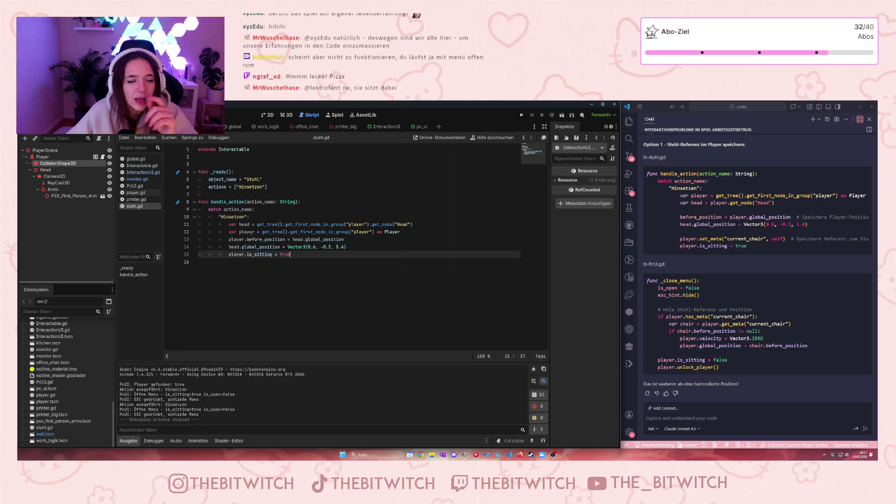
left_click_drag(236, 254, 277, 254)
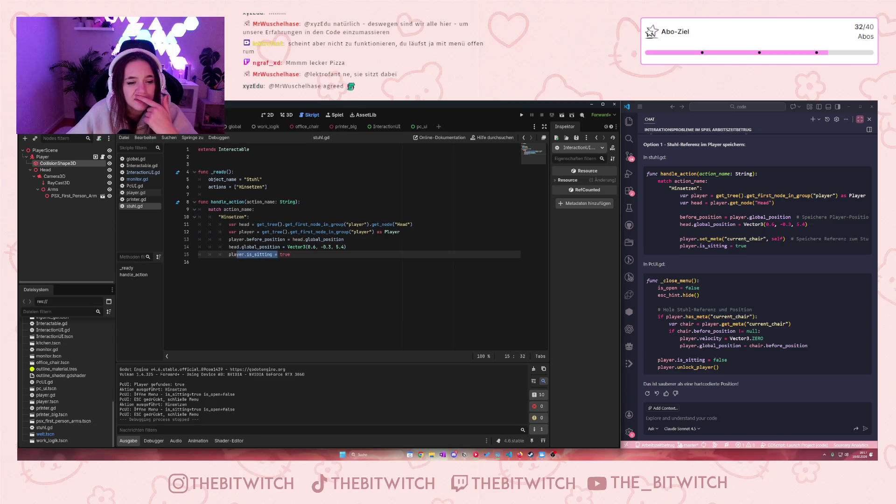
- Read through player.gd's is_sitting state and lock_player/unlock_player functions, ending at its top
left_click(136, 193)
scroll(264, 231, "down", 1)
scroll(259, 232, "down", 16)
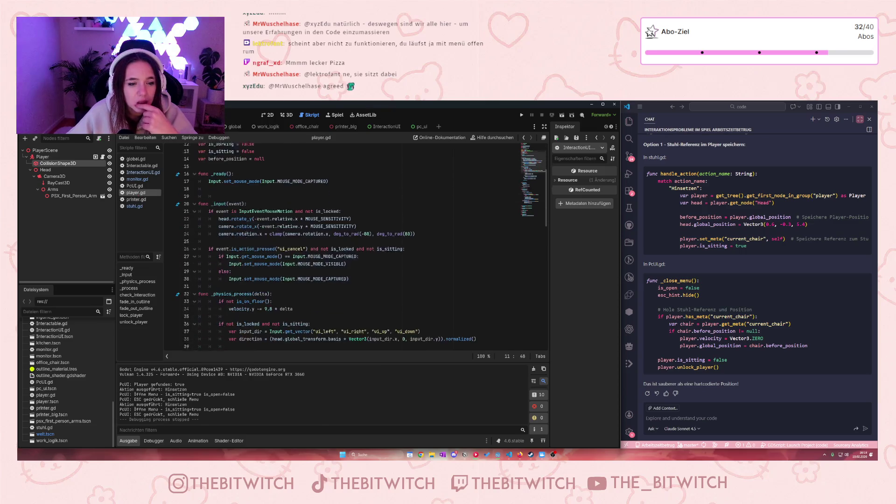
scroll(242, 247, "down", 7)
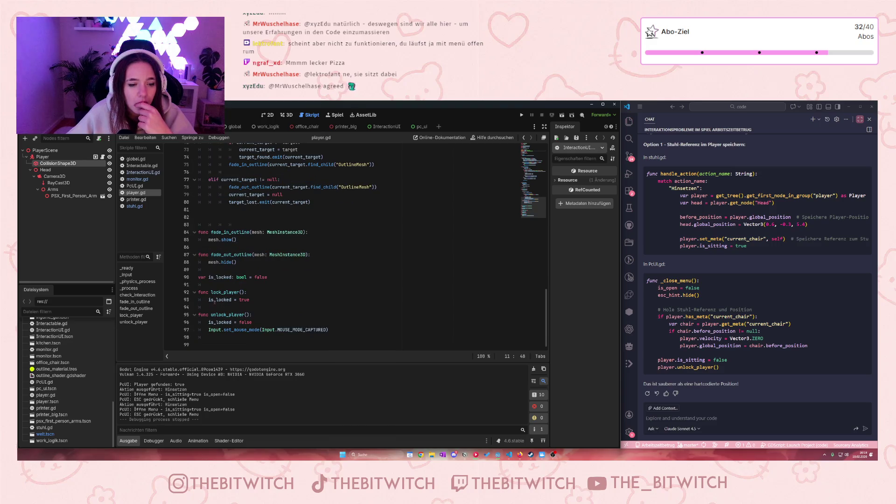
scroll(259, 324, "up", 9)
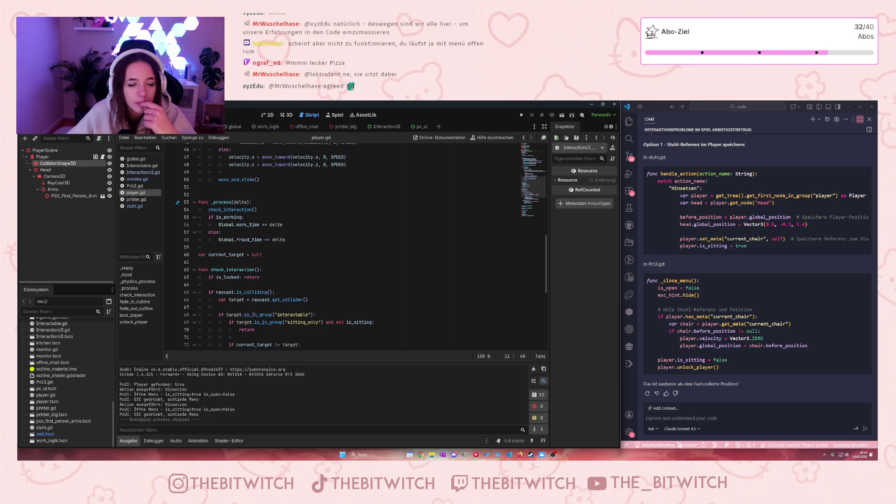
scroll(256, 315, "up", 4)
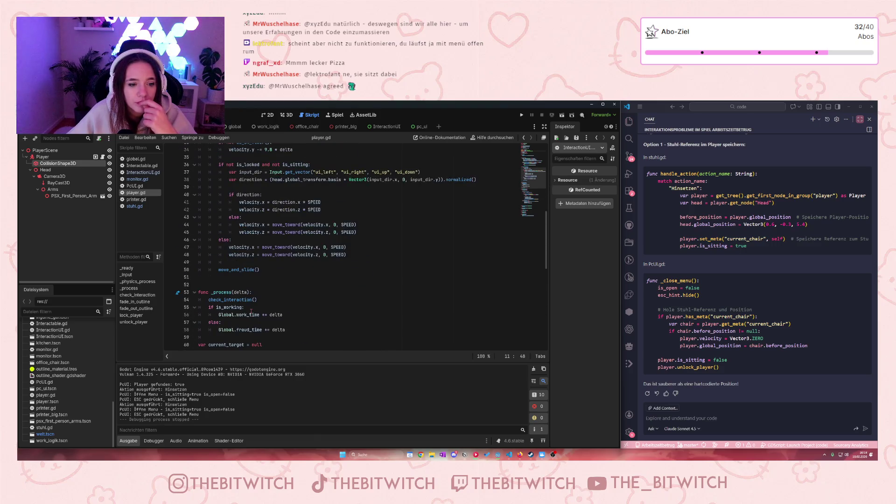
scroll(251, 311, "up", 5)
scroll(250, 304, "up", 5)
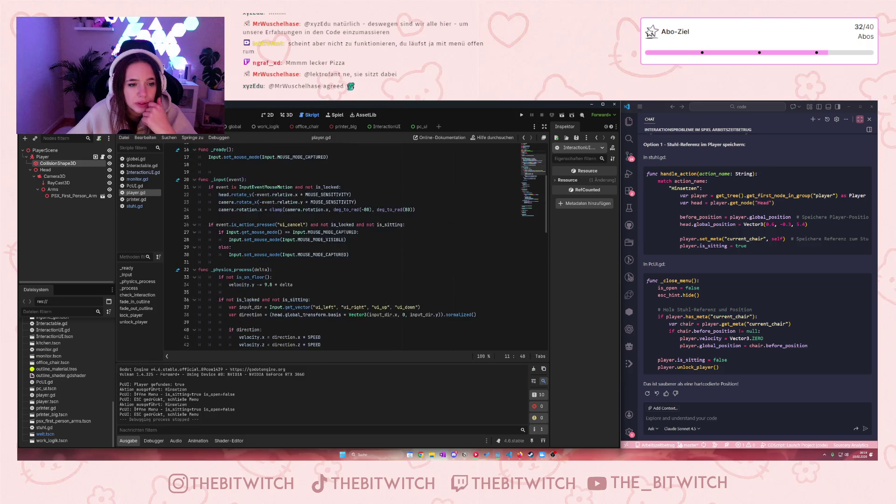
scroll(248, 303, "up", 1)
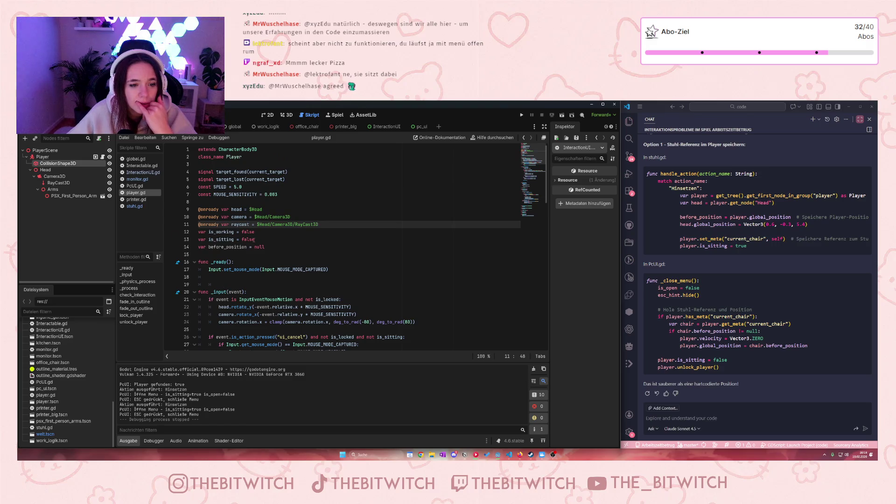
- Go from stuhl.gd to InteractionUI.gd and review its _open_menu and _close_menu functions
left_click(130, 207)
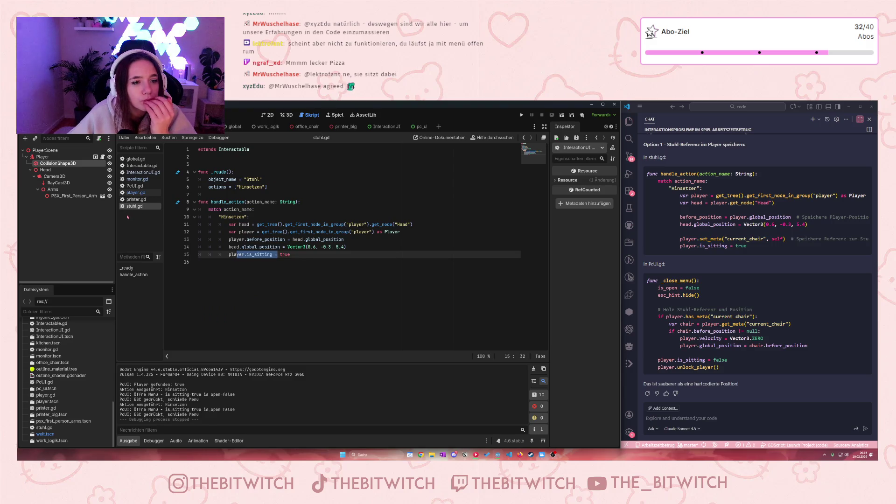
left_click(140, 172)
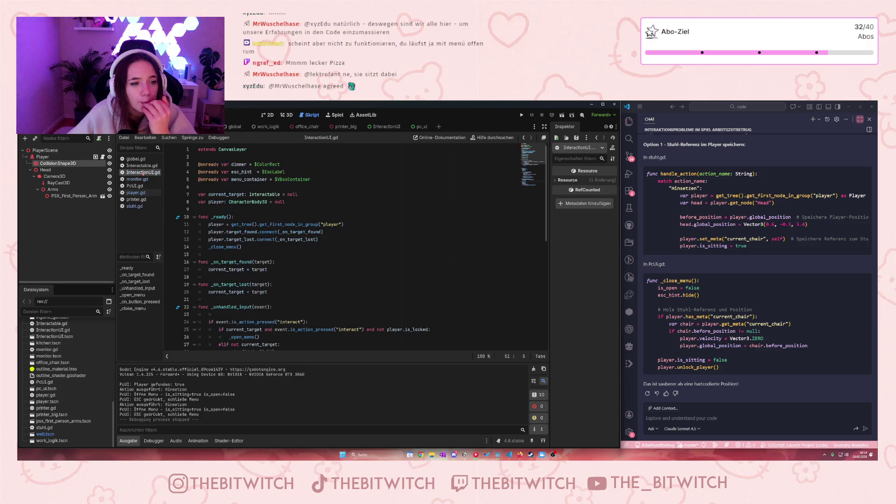
scroll(289, 229, "down", 10)
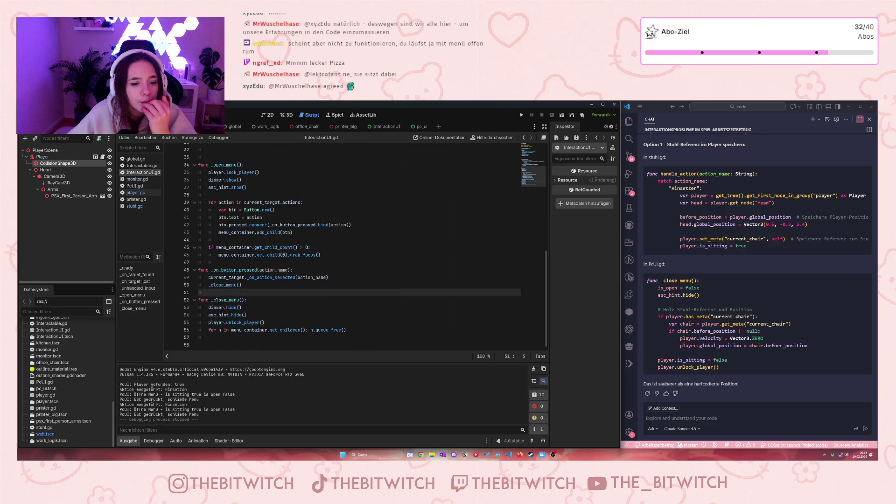
scroll(297, 243, "up", 1)
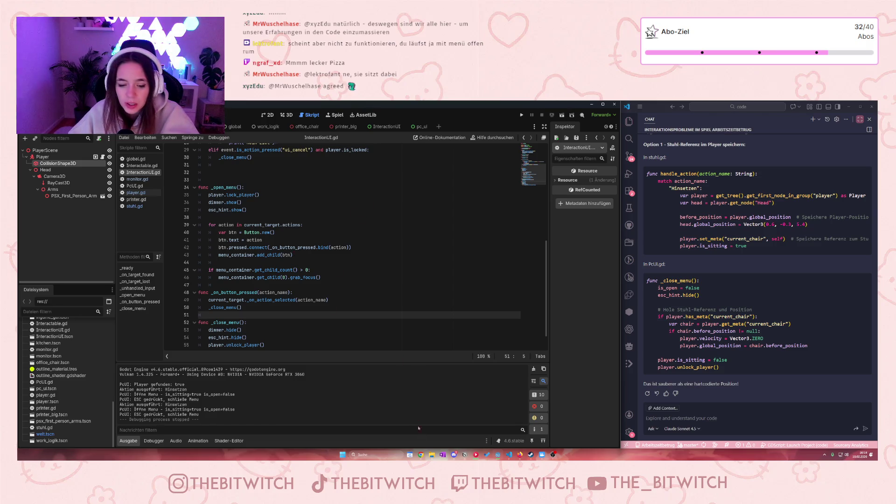
left_click(519, 454)
- Load the arbeitszeitbetrug.club website in a new tab and maximize Firefox
key("ctrl+t")
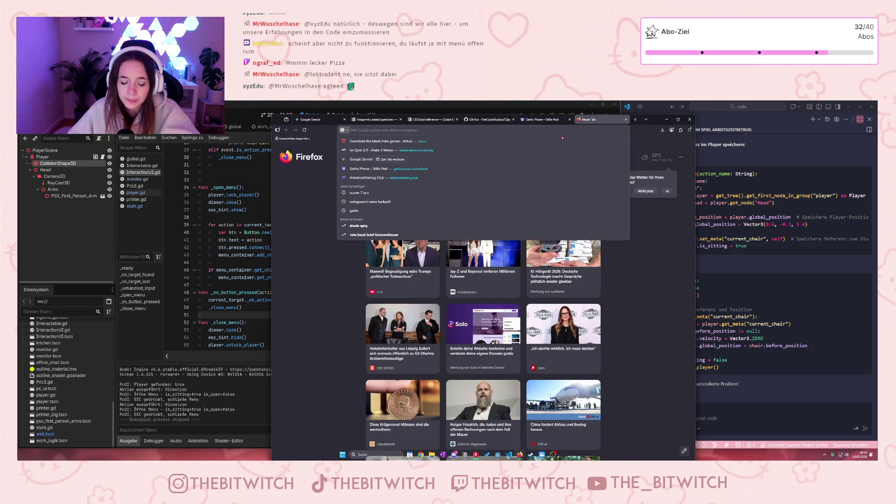
type("arbeitszeitbetrug.club/")
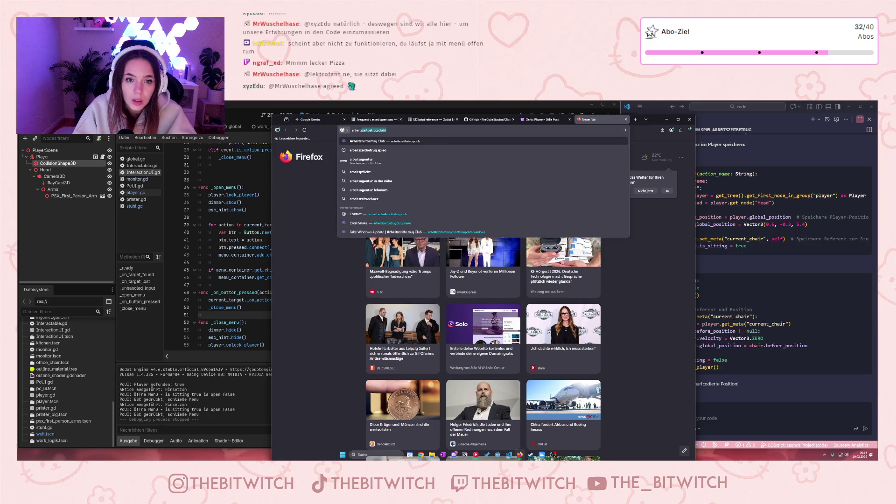
key("Return")
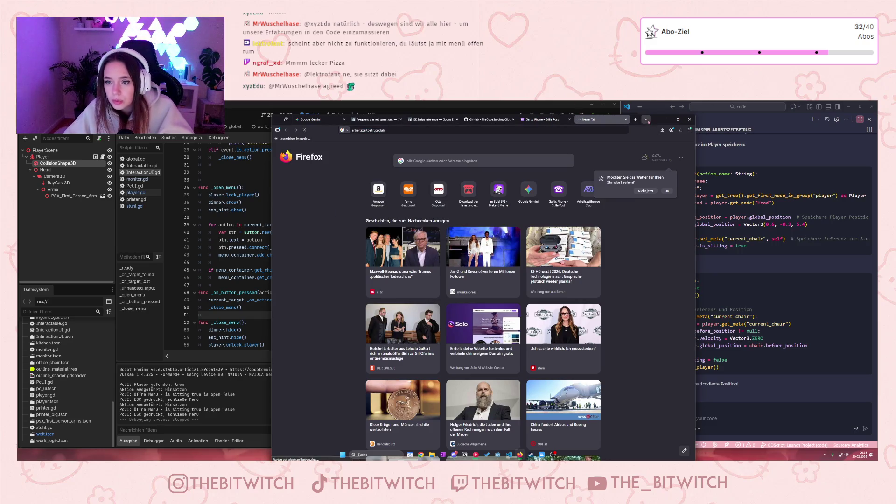
left_click_drag(649, 122, 645, 111)
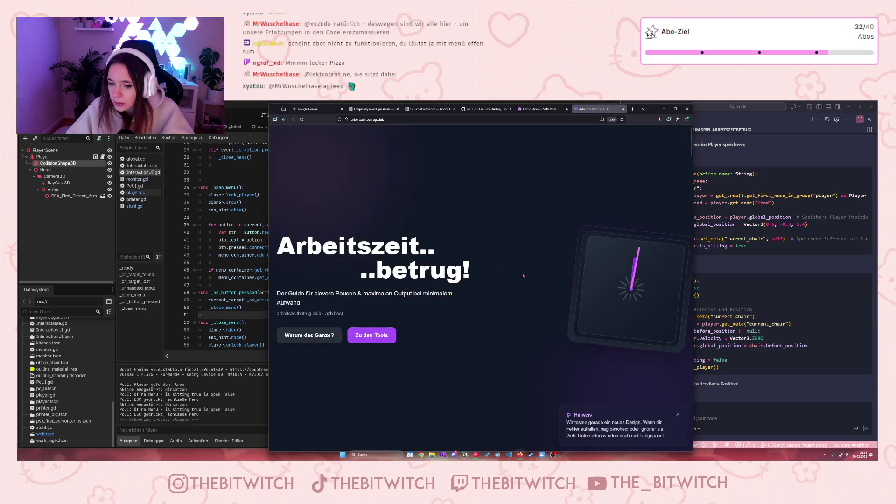
left_click(675, 109)
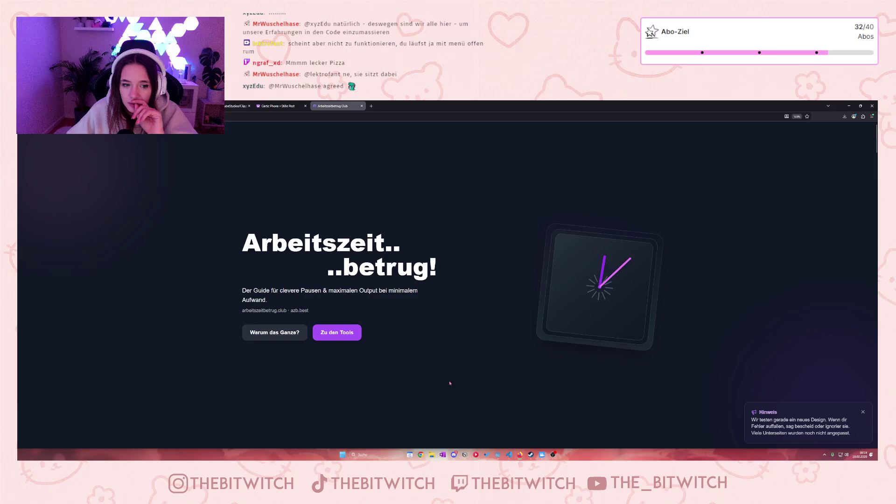
- Scroll through the website, then minimize Firefox to return to the Godot editor
scroll(426, 334, "down", 2)
scroll(422, 335, "up", 2)
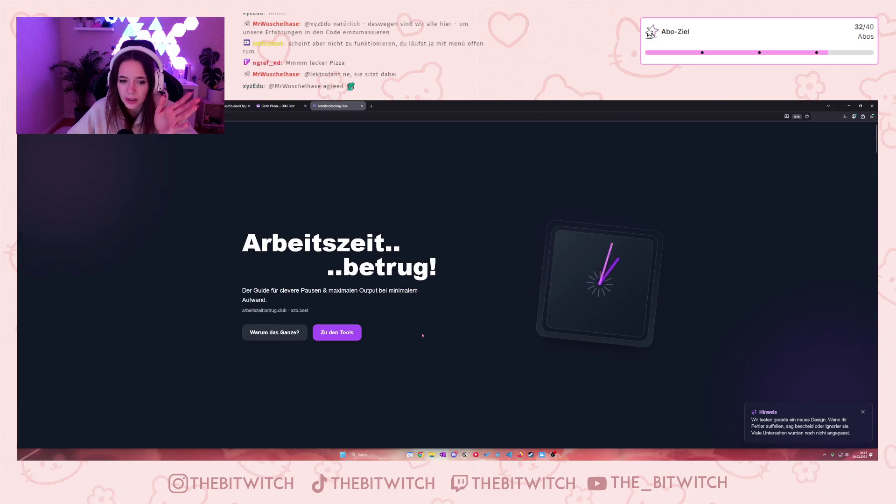
scroll(422, 336, "down", 5)
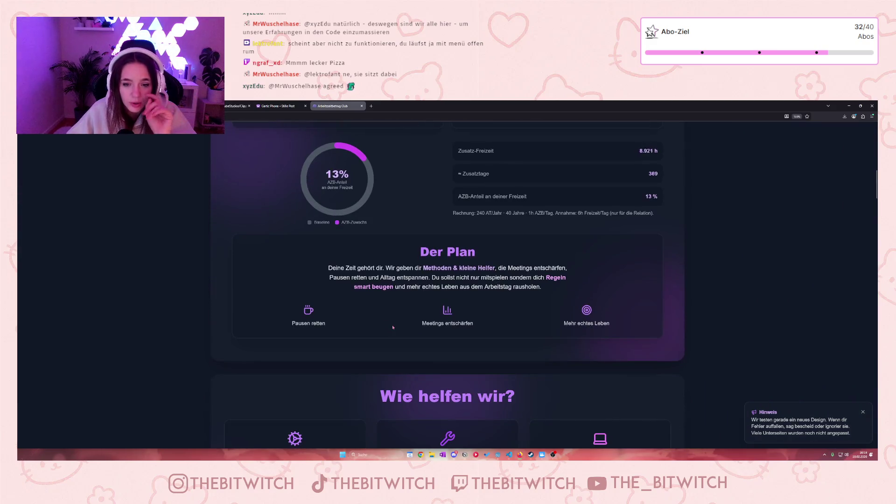
scroll(393, 328, "up", 3)
scroll(383, 325, "down", 10)
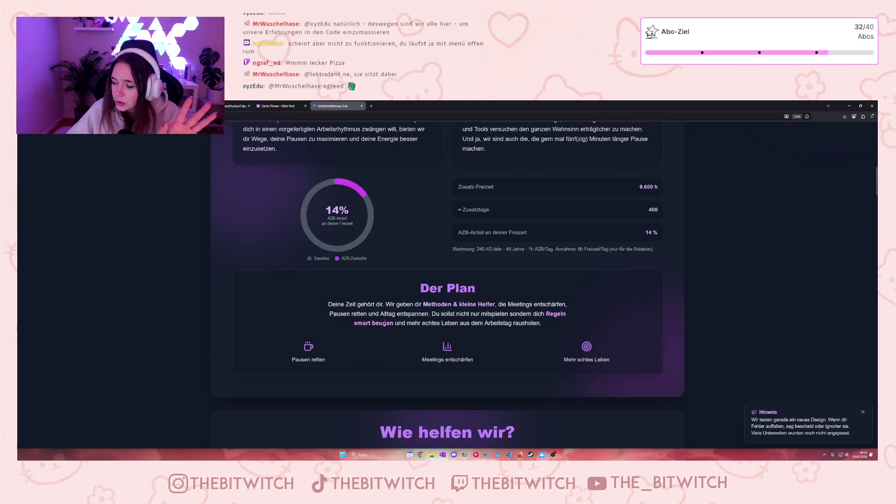
scroll(389, 322, "down", 7)
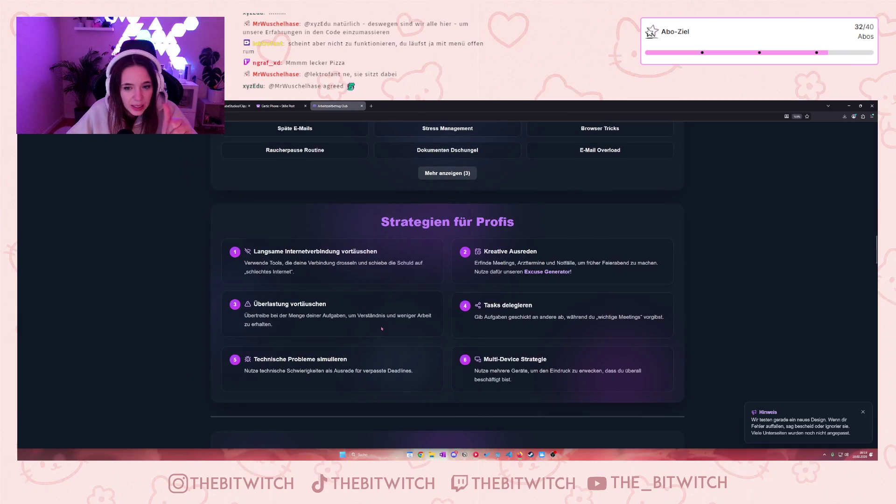
scroll(385, 326, "up", 1)
scroll(380, 315, "down", 7)
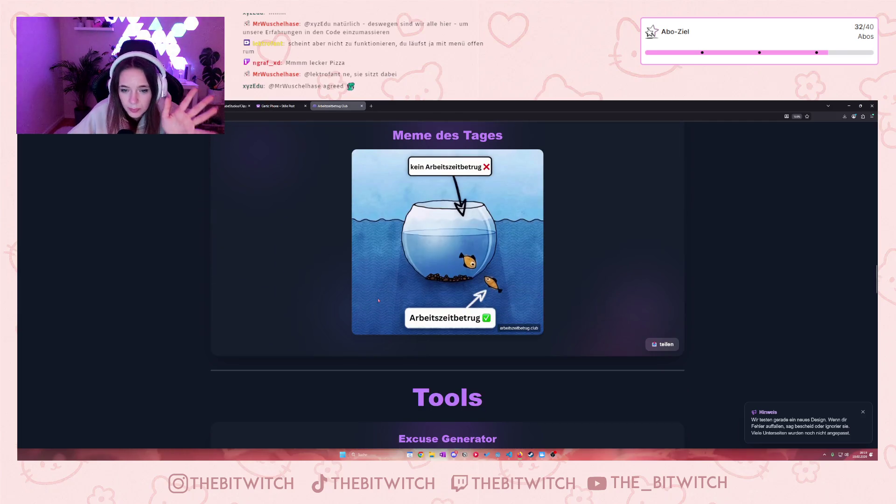
scroll(481, 226, "up", 1)
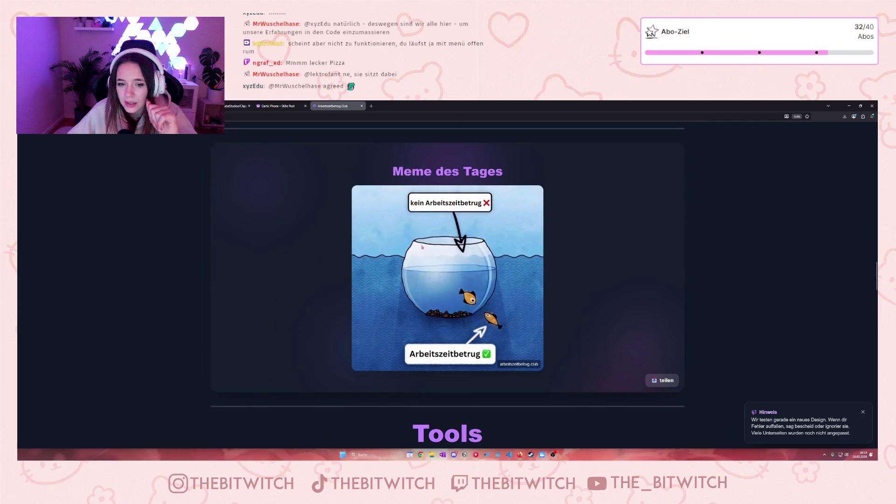
right_click(454, 404)
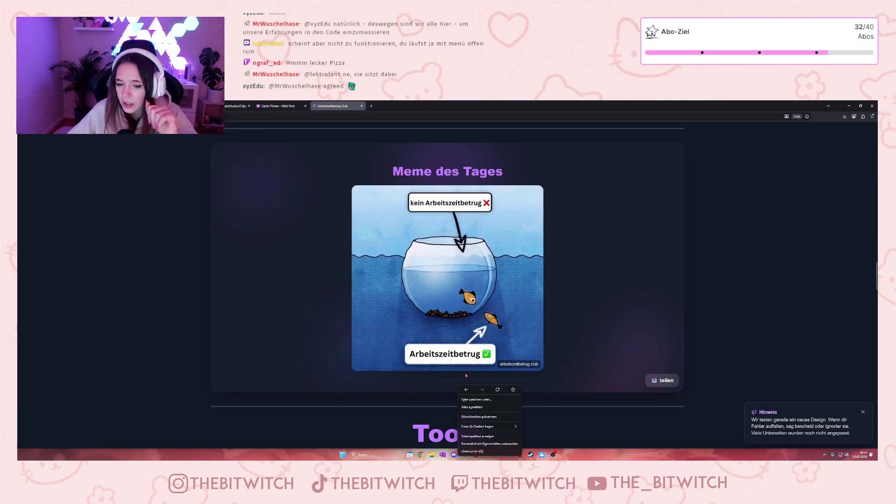
left_click(581, 299)
scroll(584, 296, "down", 15)
scroll(583, 296, "down", 14)
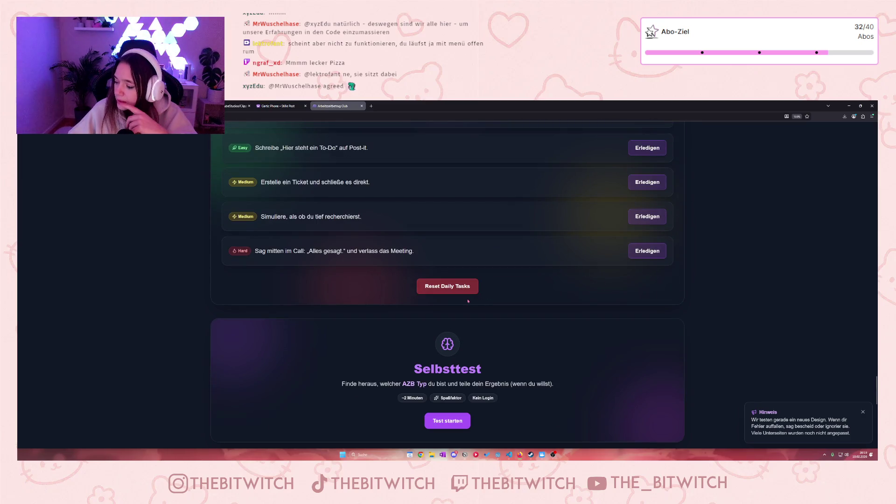
left_click(849, 106)
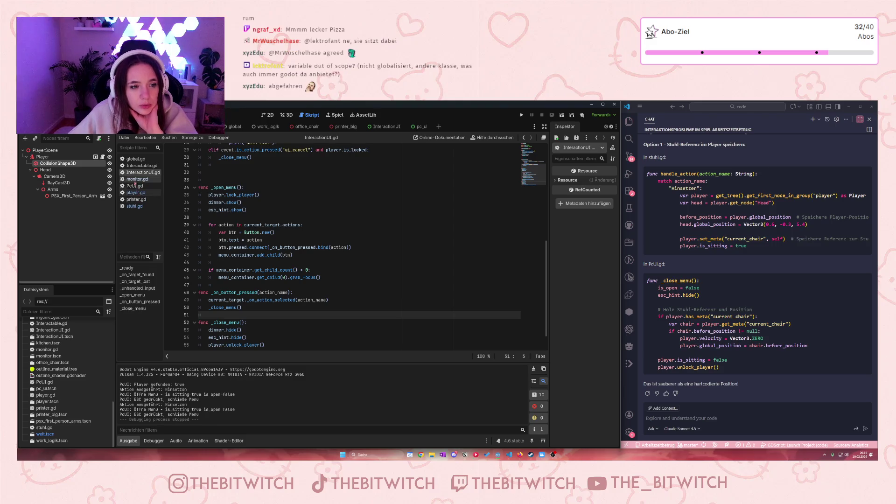
- Glance at monitor.gd, then open PcUI.gd at its input handler and _close_menu
left_click(134, 179)
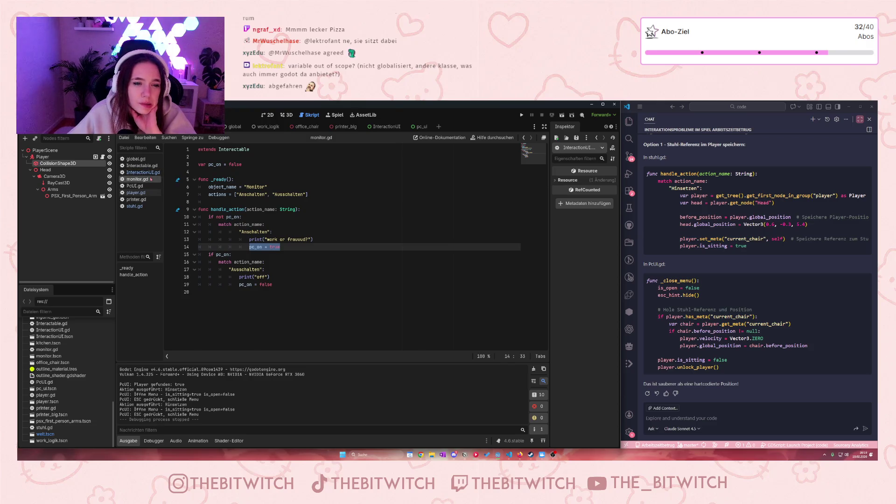
left_click(148, 187)
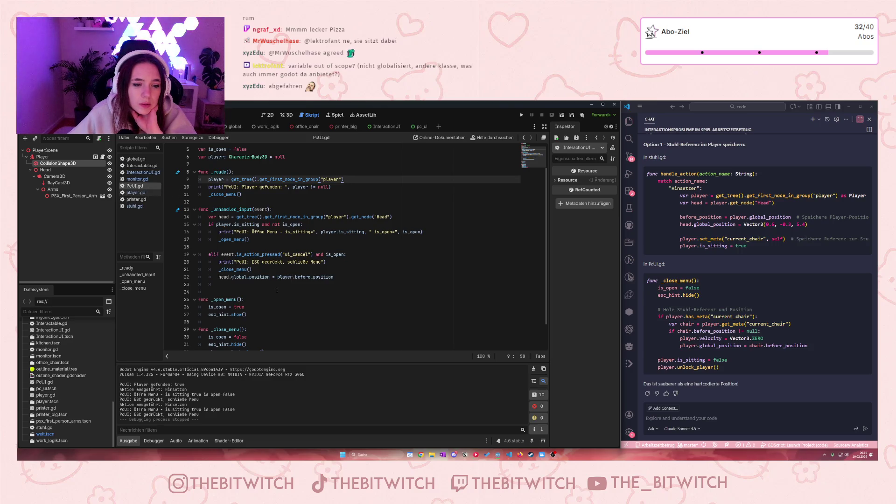
scroll(364, 248, "down", 2)
scroll(226, 247, "up", 1)
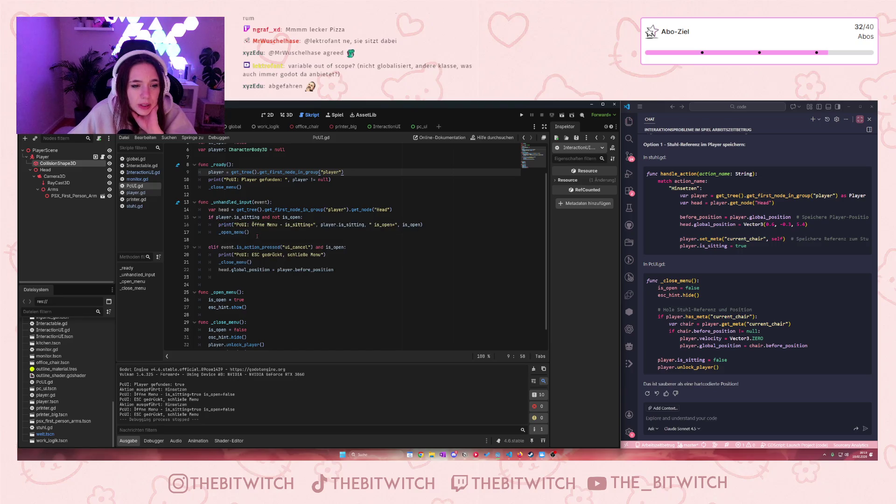
left_click(259, 232)
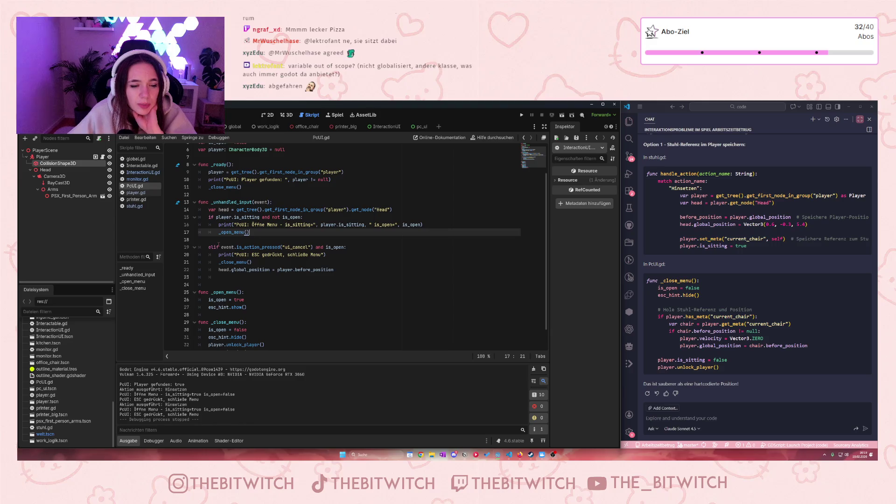
scroll(219, 243, "down", 1)
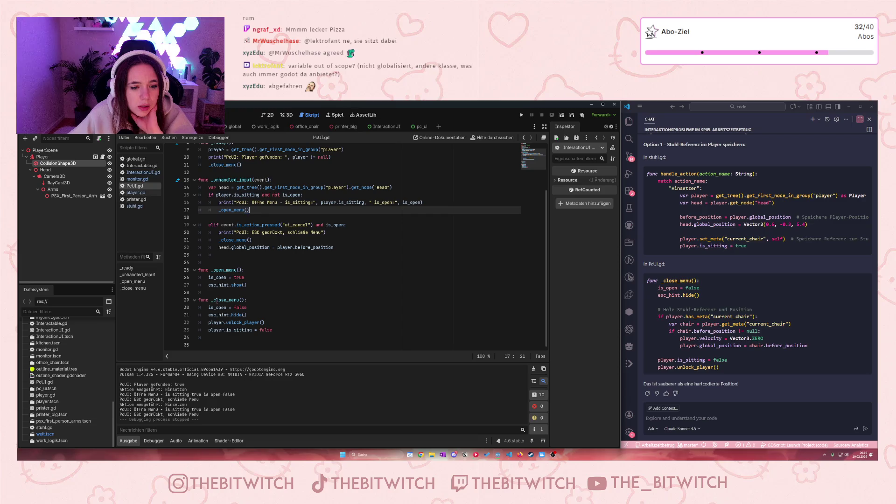
- Add player.lock_player() below is_open = true in _open_menu, save, and run the game
left_click(218, 277)
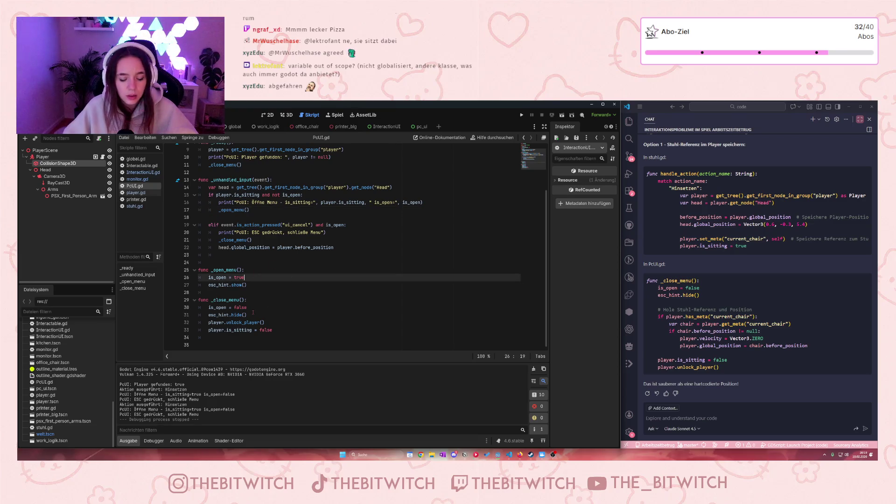
key("Return")
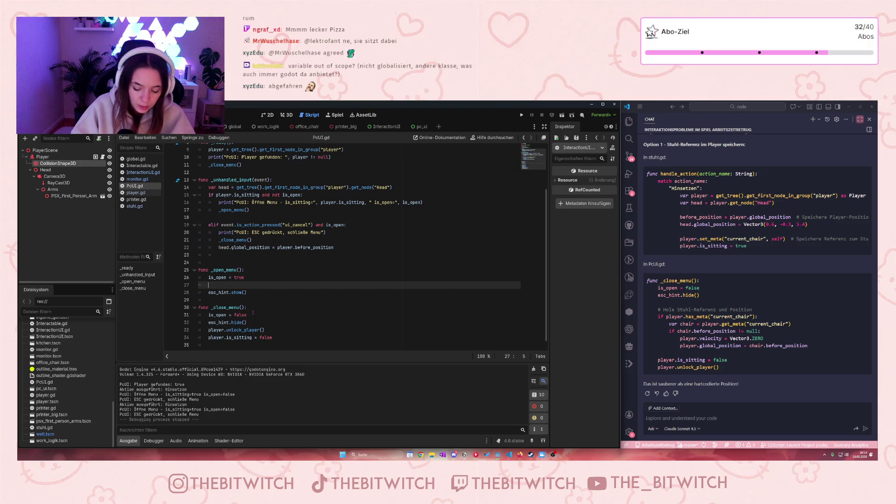
type("player")
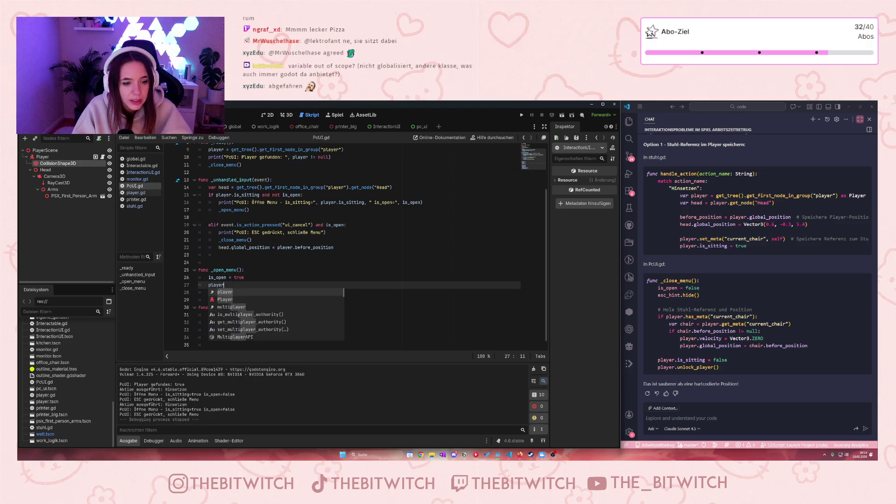
type(".")
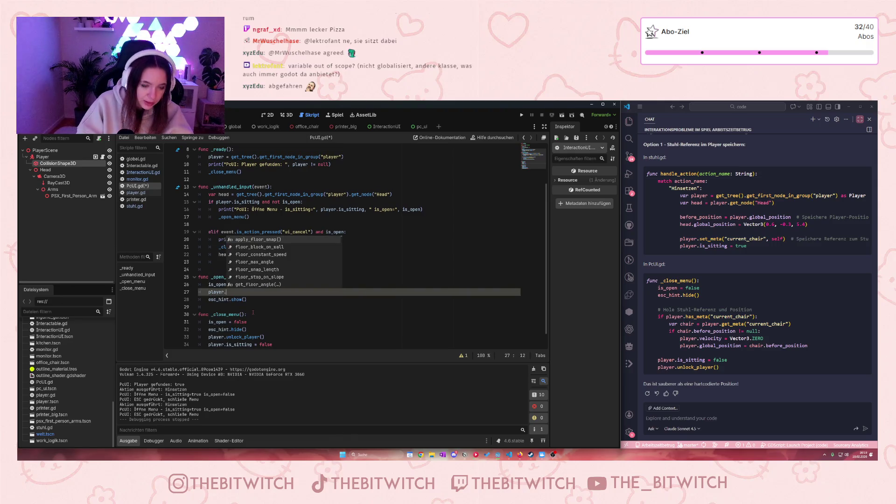
type("l")
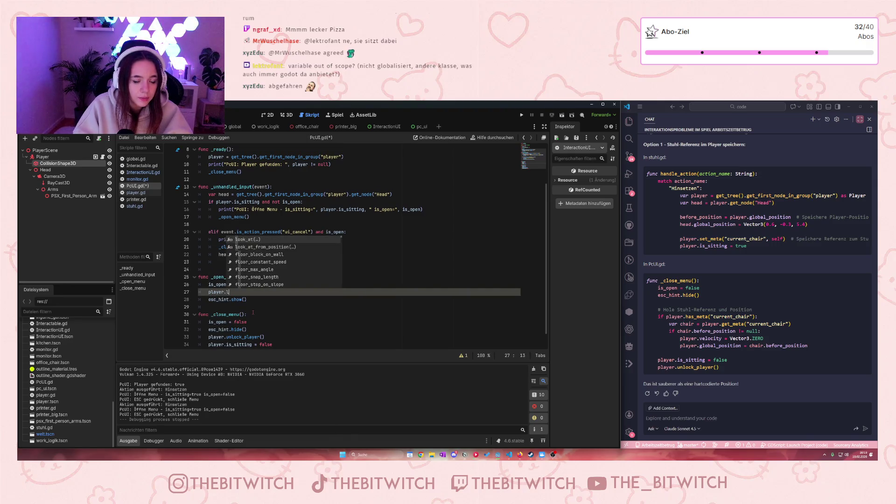
type("ock")
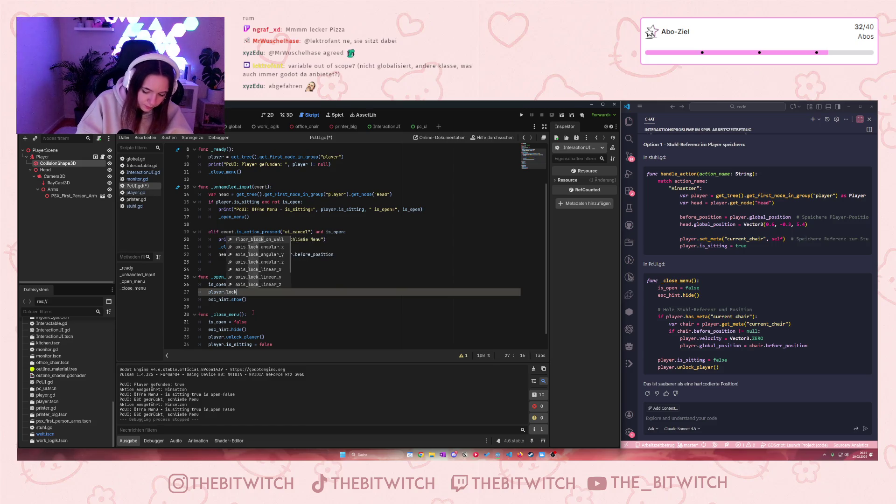
type("_player")
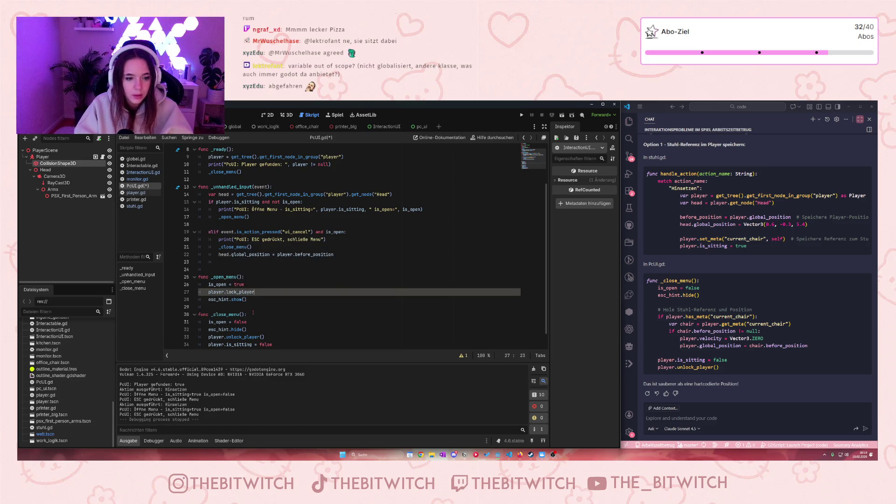
type("()")
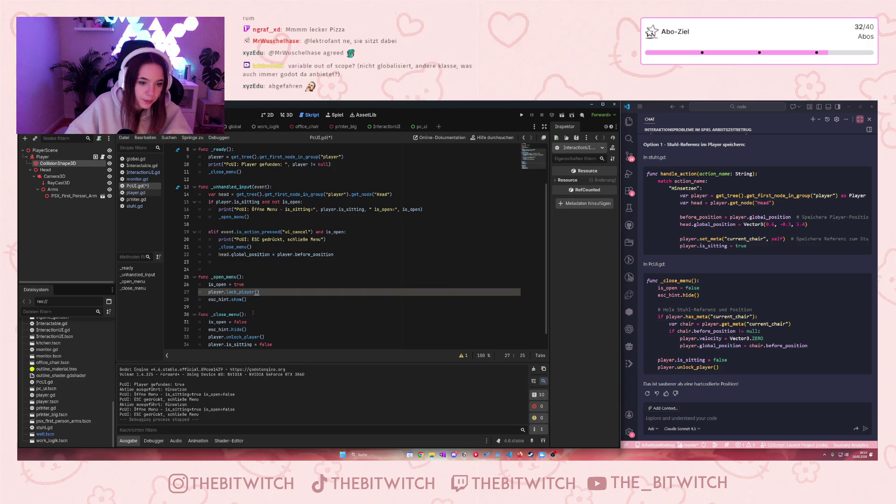
key("ctrl+s")
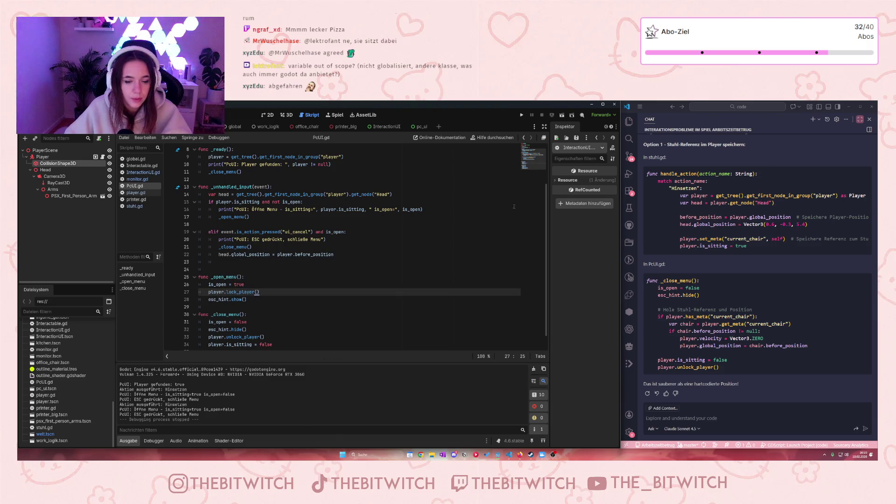
left_click(521, 115)
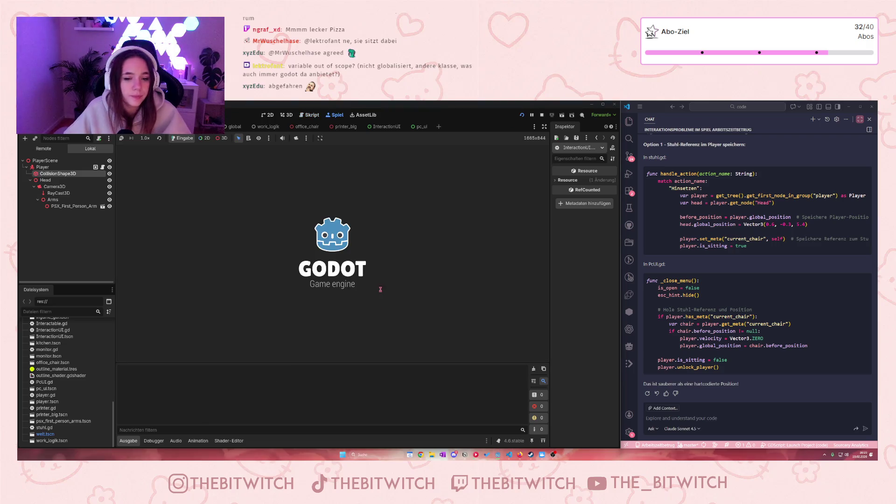
- Sit on the office chair with E and stand with Escape, twice, confirming the PC menu opens and closes
key("w")
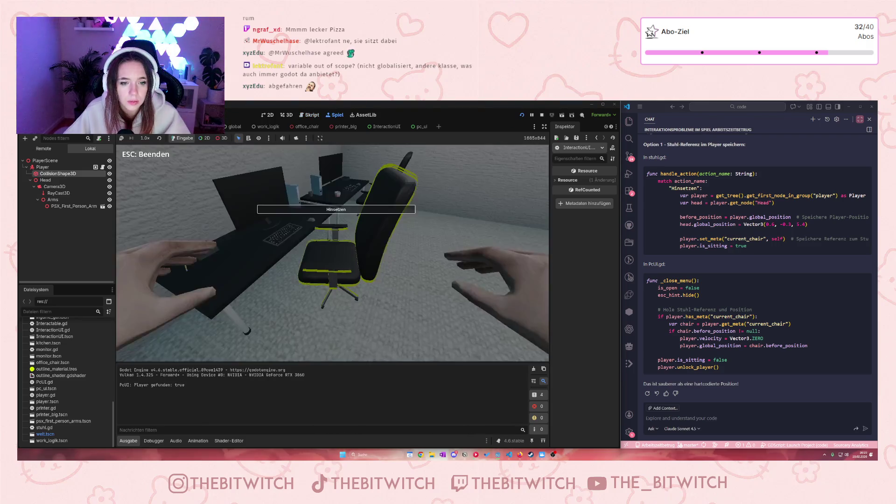
key("e")
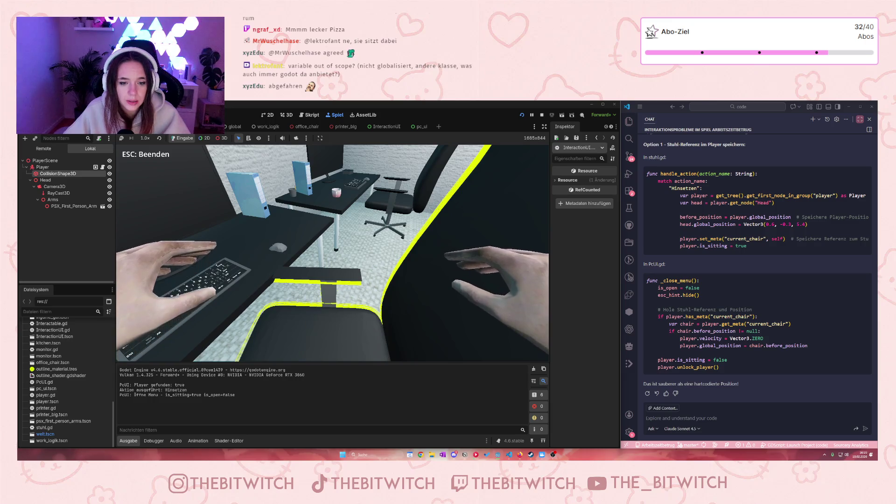
key("Escape")
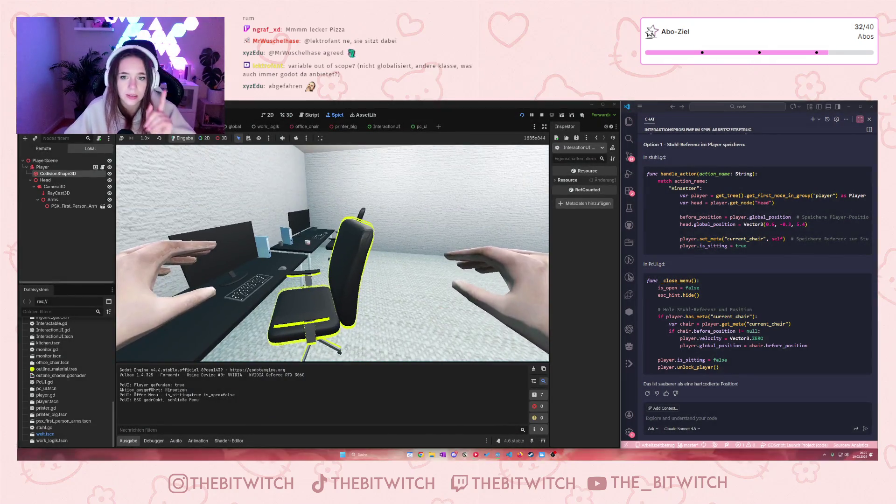
key("a")
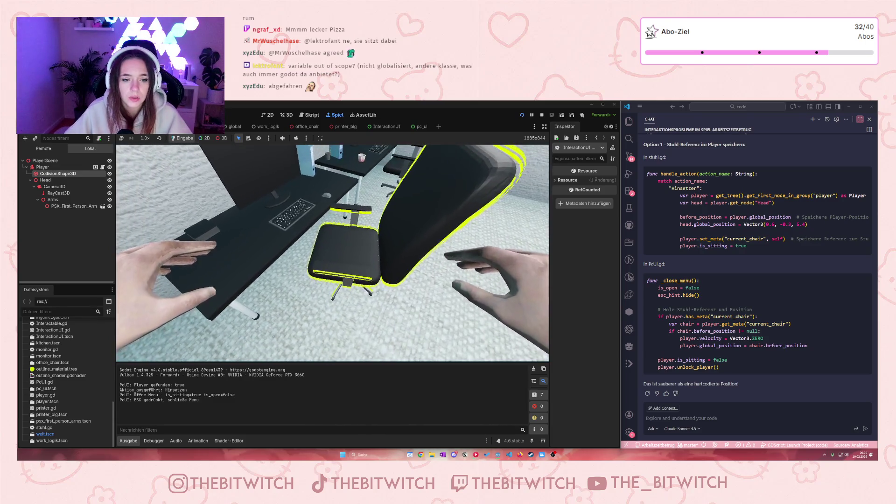
key("s")
key("e")
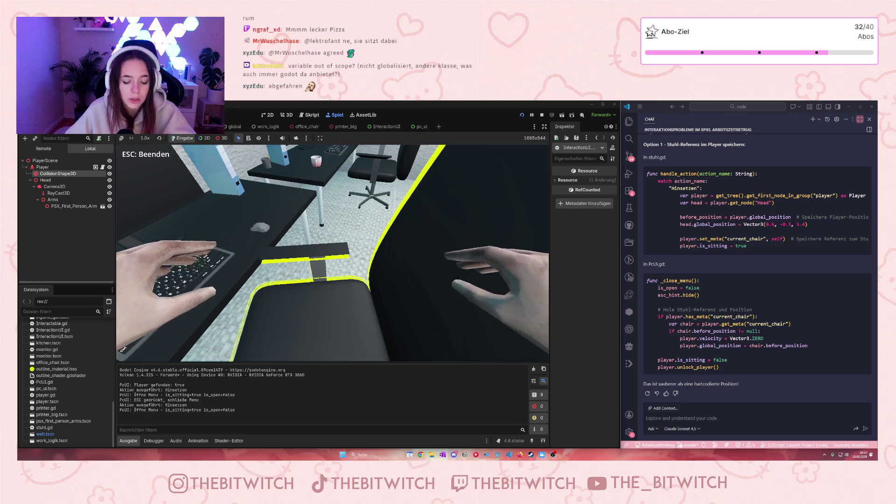
key("Escape")
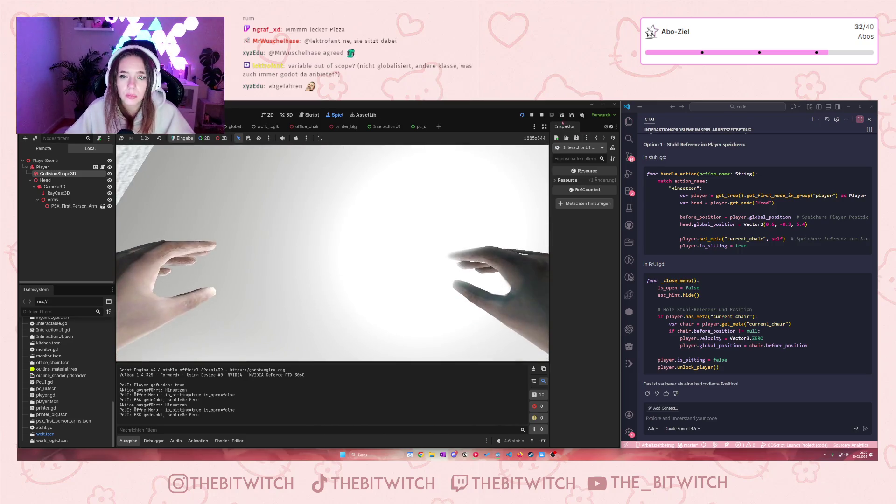
- Stop the game and delete the added player.lock_player() line from _open_menu
key("F8")
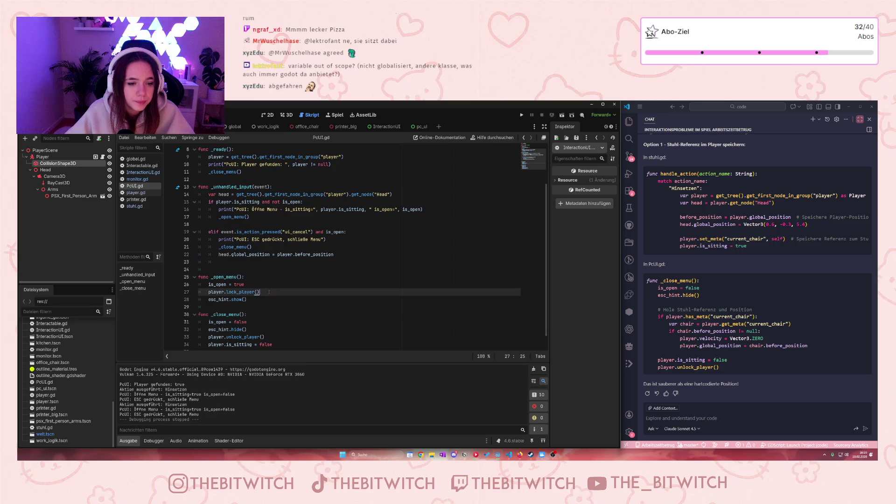
left_click_drag(268, 292, 267, 287)
key("BackSpace")
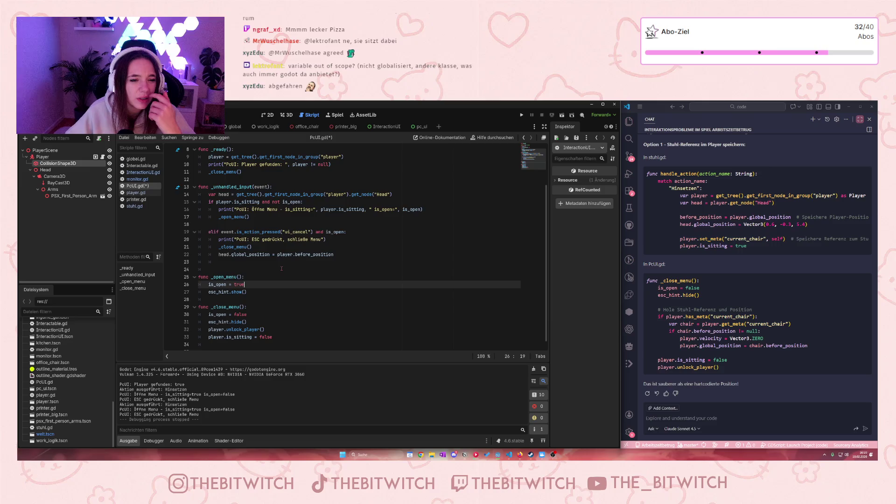
- Review the _open_menu call in PcUI.gd's input handler
scroll(282, 269, "up", 2)
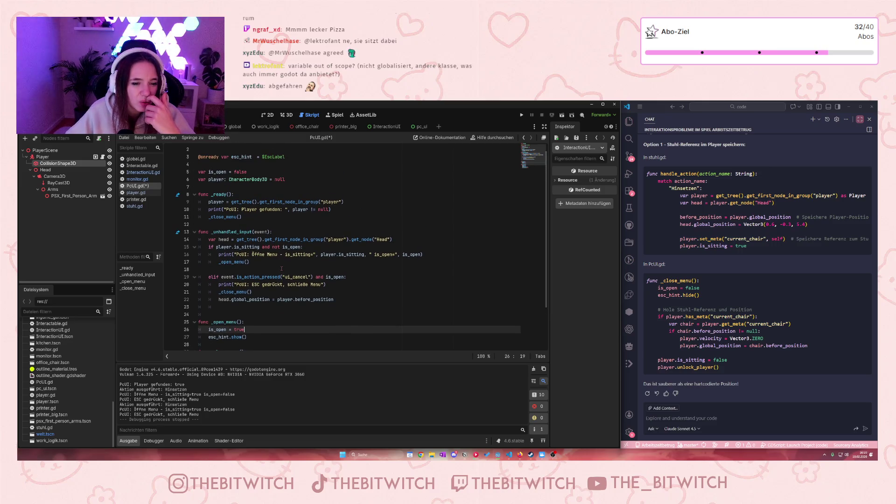
scroll(282, 268, "down", 2)
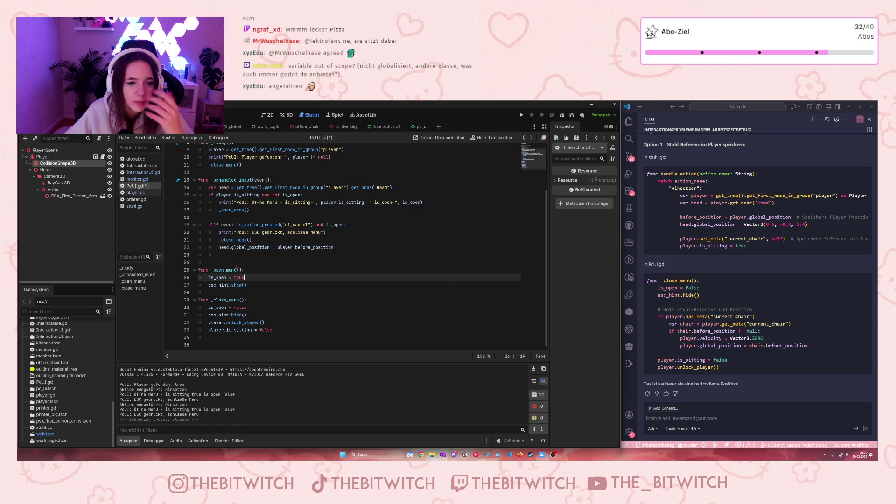
left_click(230, 210)
mouse_move(229, 210)
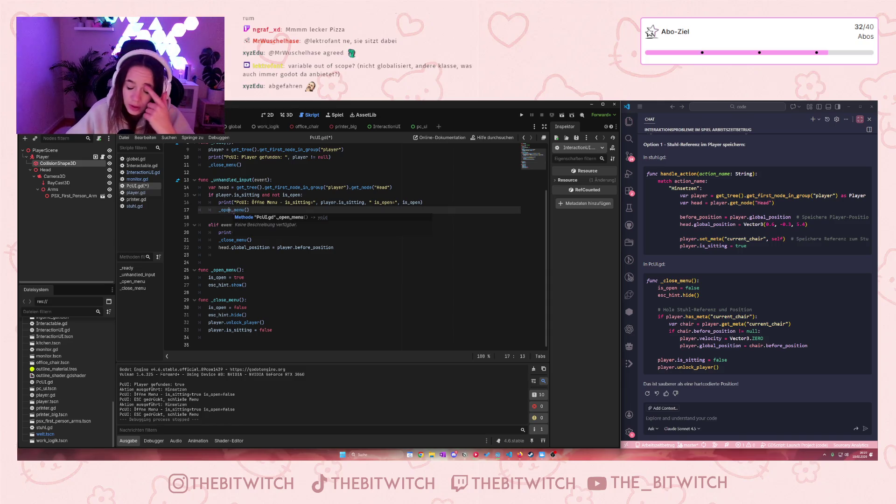
mouse_move(284, 248)
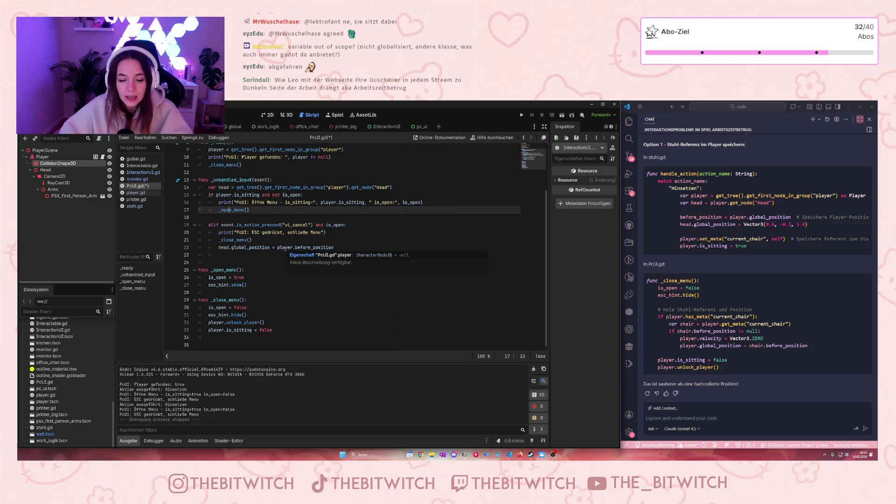
- Return to the Arbeitszeitbetrug website and scroll down to its footer
key("alt+Tab")
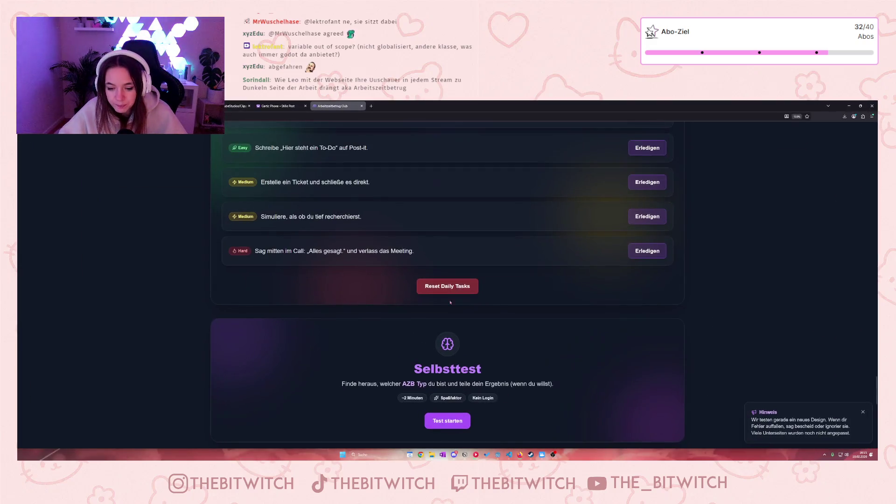
scroll(434, 284, "down", 3)
scroll(434, 284, "down", 5)
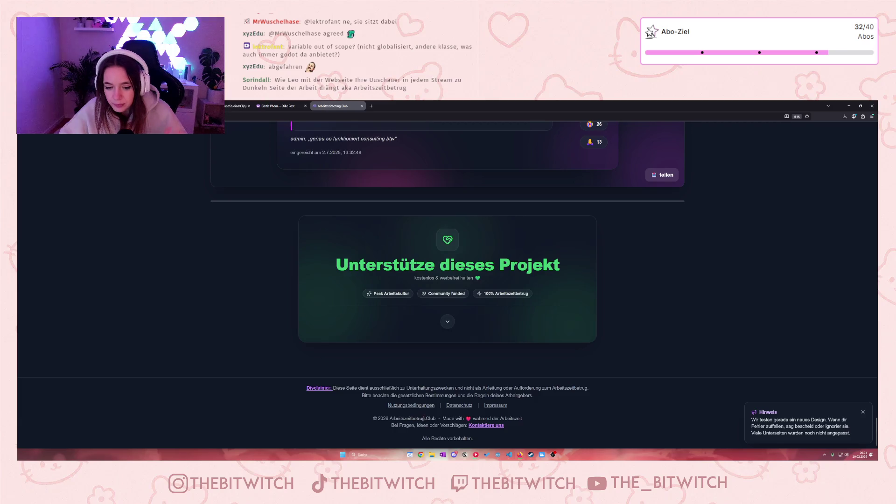
left_click_drag(442, 419, 521, 420)
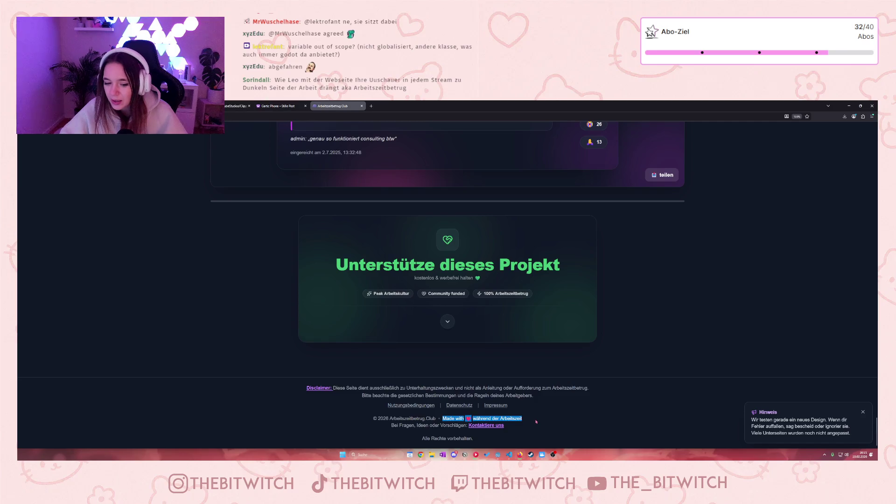
left_click(514, 429)
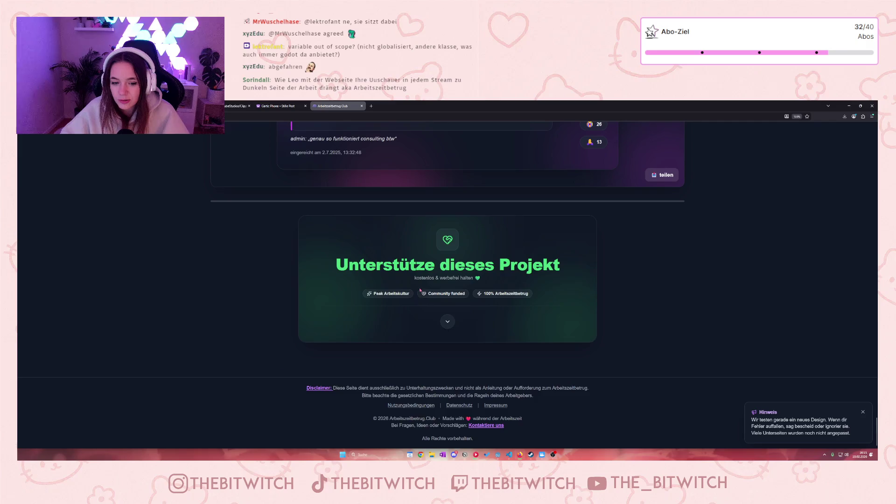
- Open the Impressum page, dismiss the Hinweis notice, check the responsible person, then minimize the browser
left_click(489, 409)
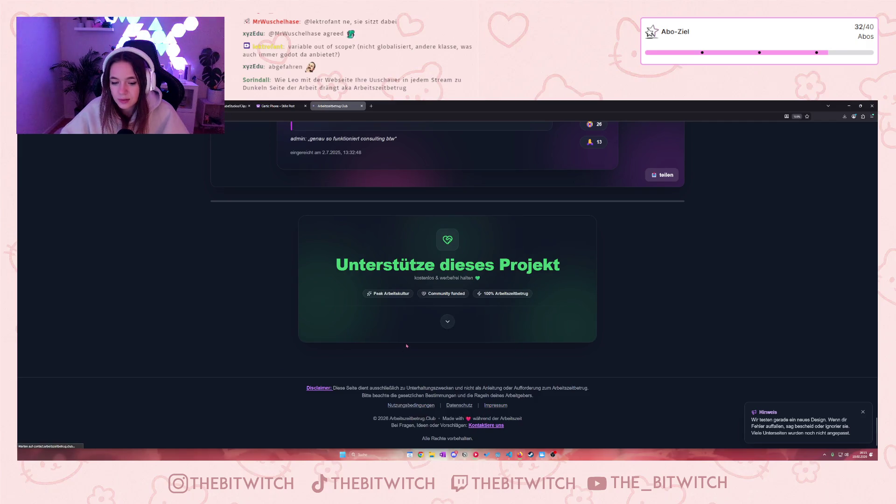
left_click(862, 412)
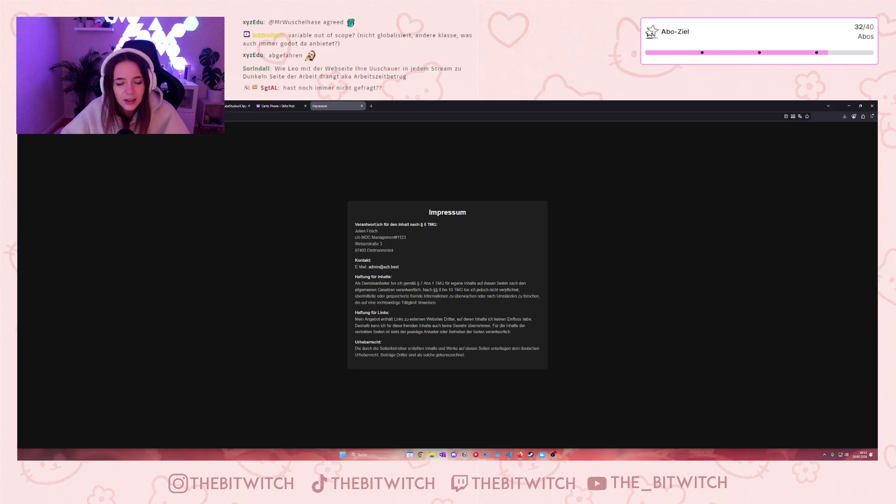
left_click_drag(355, 230, 378, 231)
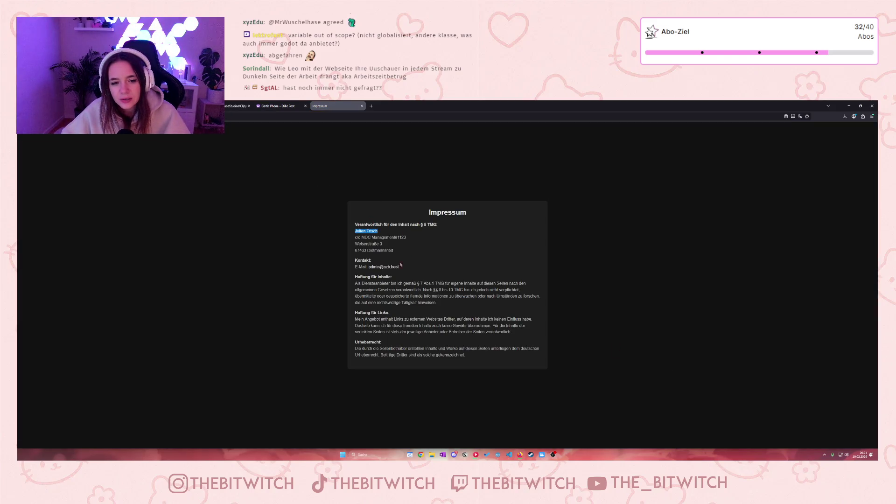
left_click(431, 268)
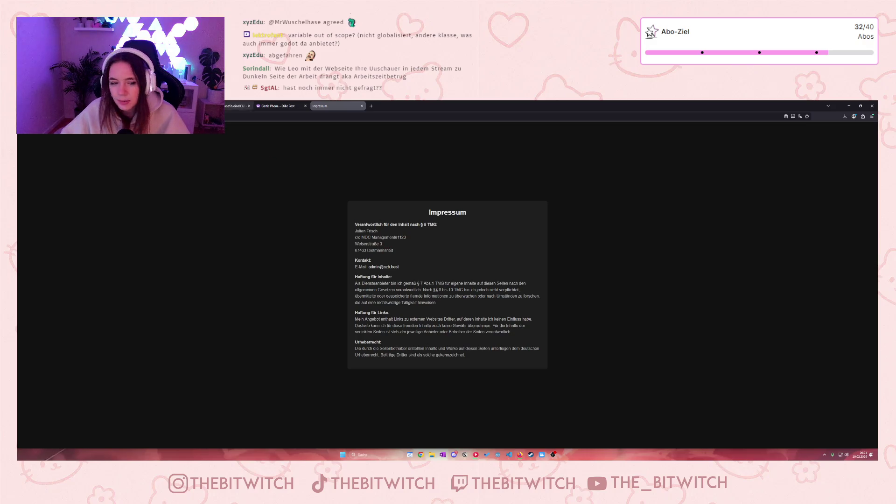
left_click(849, 107)
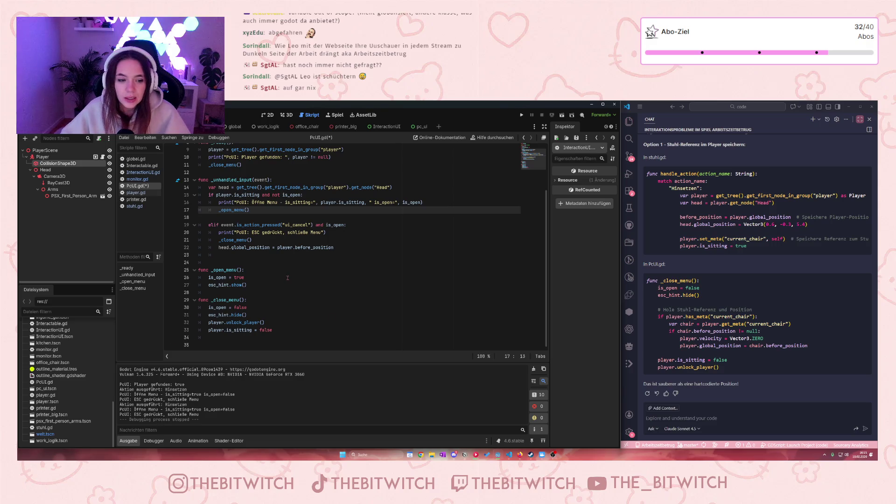
- Delete the stray blank line 24 in PcUI.gd
left_click(254, 261)
key("BackSpace")
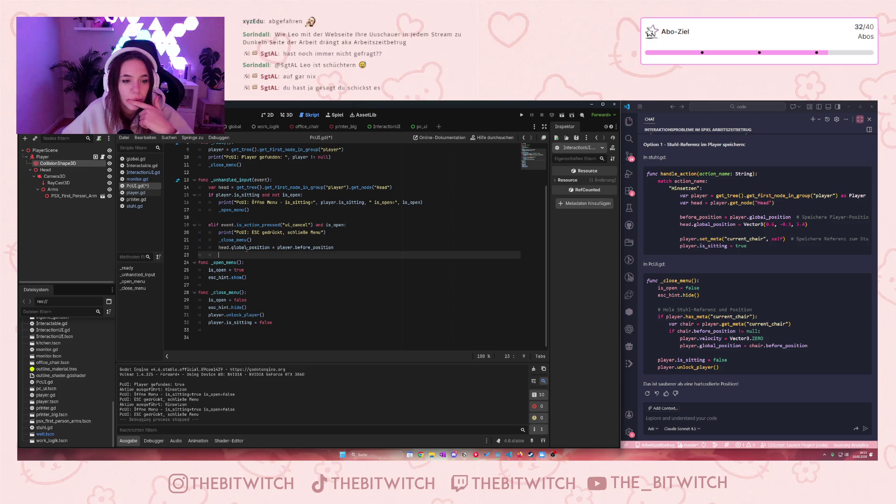
scroll(281, 263, "up", 2)
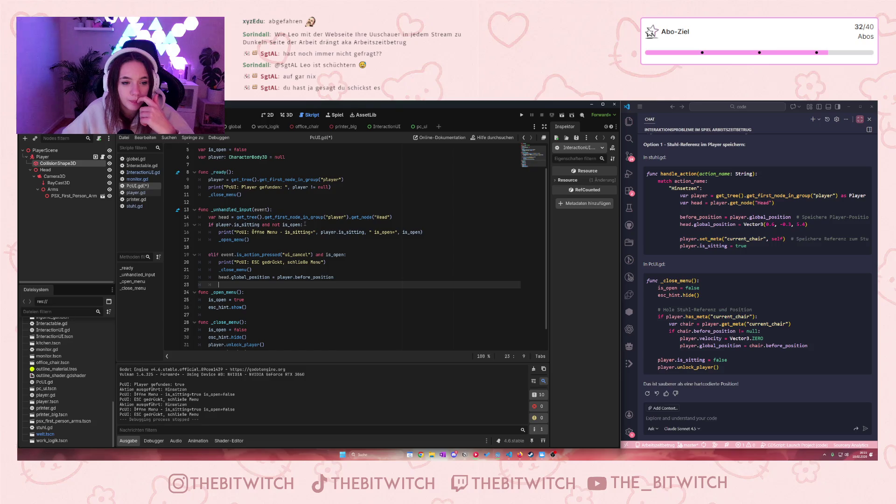
- Remove the debug print() lines on lines 16, 19 and 10 of PcUI.gd
mouse_move(286, 225)
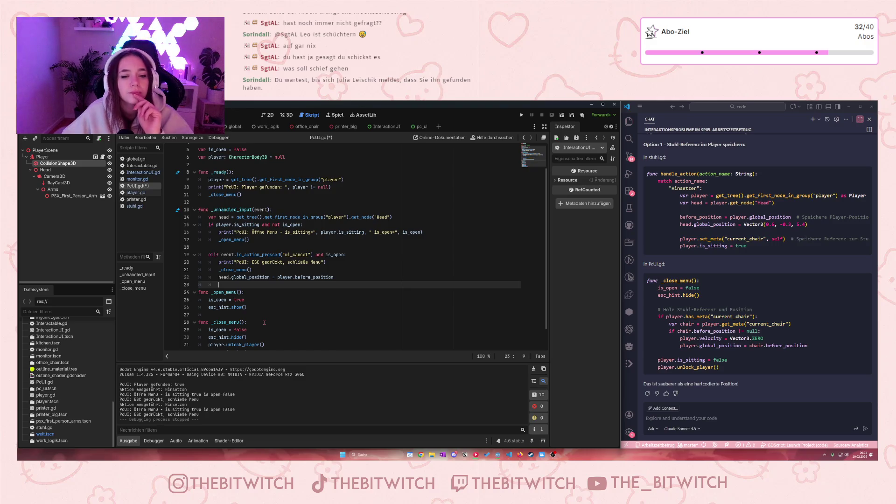
left_click_drag(433, 234, 218, 232)
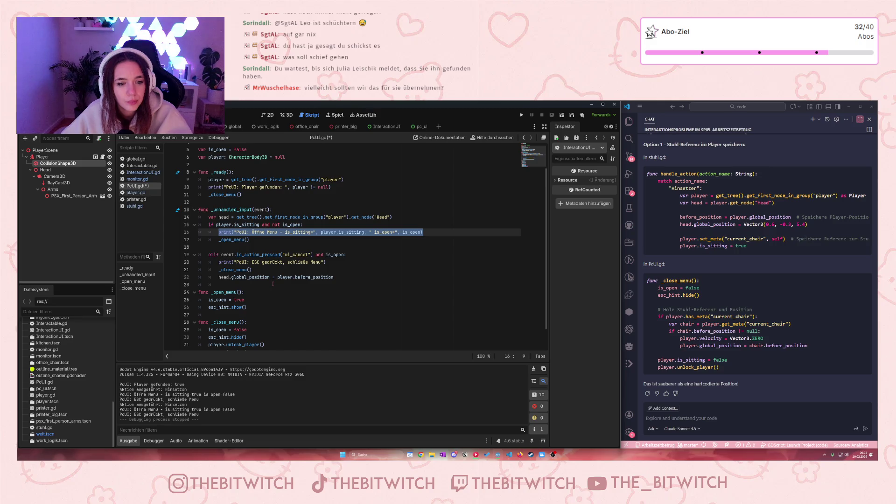
key("BackSpace")
key("BackSpace")
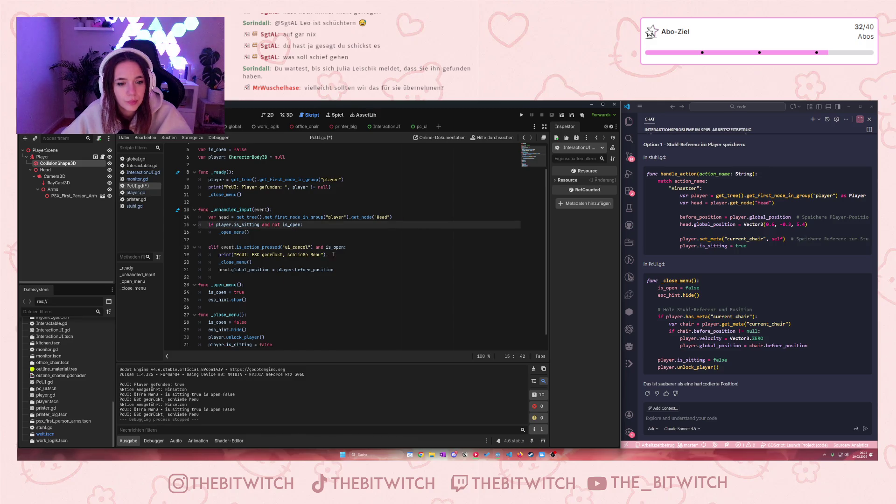
left_click_drag(333, 255, 182, 259)
key("BackSpace")
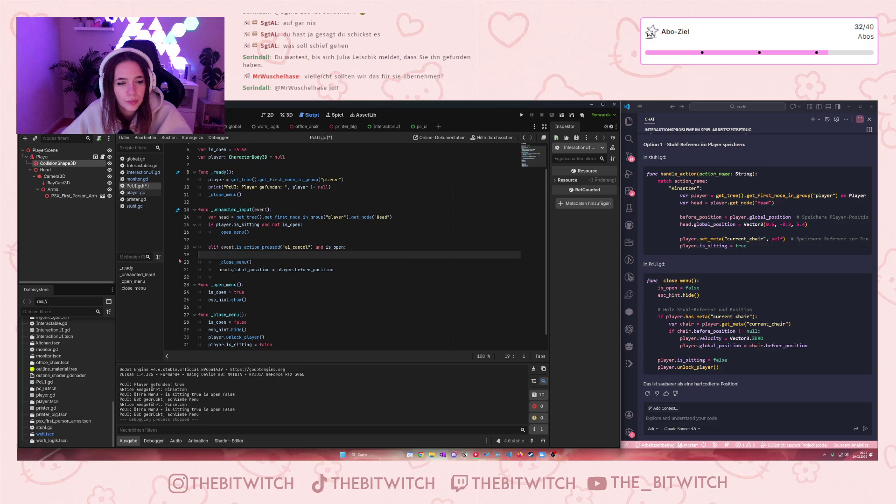
key("BackSpace")
left_click(347, 185)
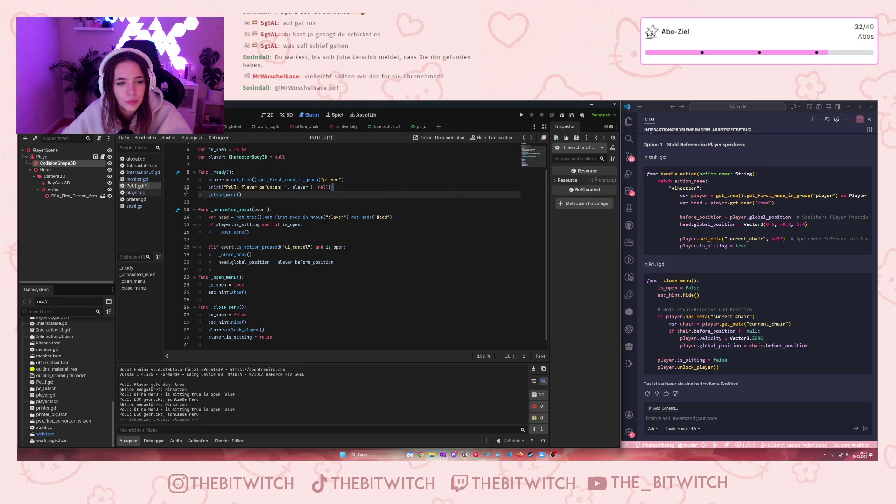
left_click_drag(347, 186, 179, 195)
key("BackSpace")
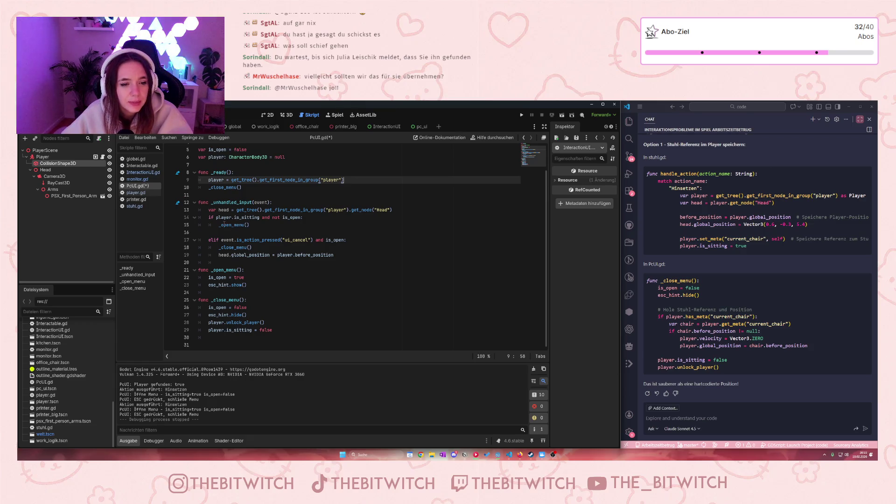
scroll(268, 245, "up", 2)
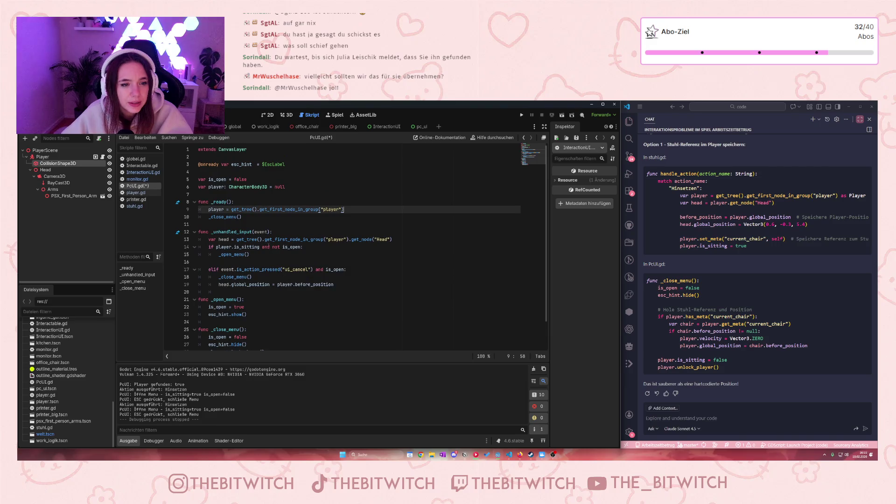
scroll(265, 243, "down", 1)
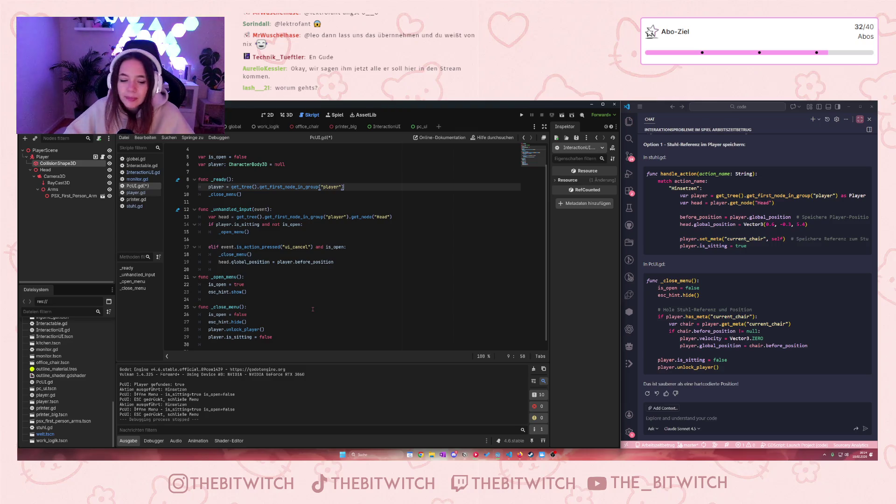
- Return the browser from the Impressum to the main page and scroll down to the Tools
left_click(520, 454)
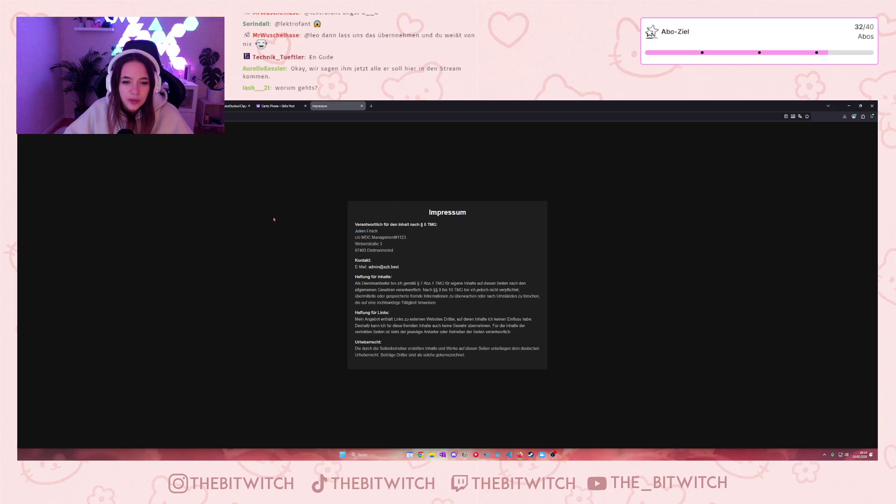
key("alt+Left")
scroll(447, 280, "down", 5)
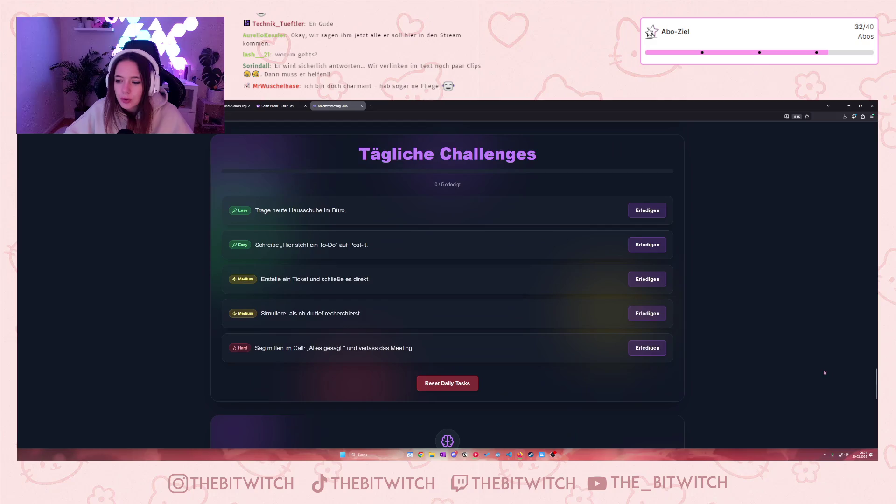
left_click_drag(878, 382, 869, 136)
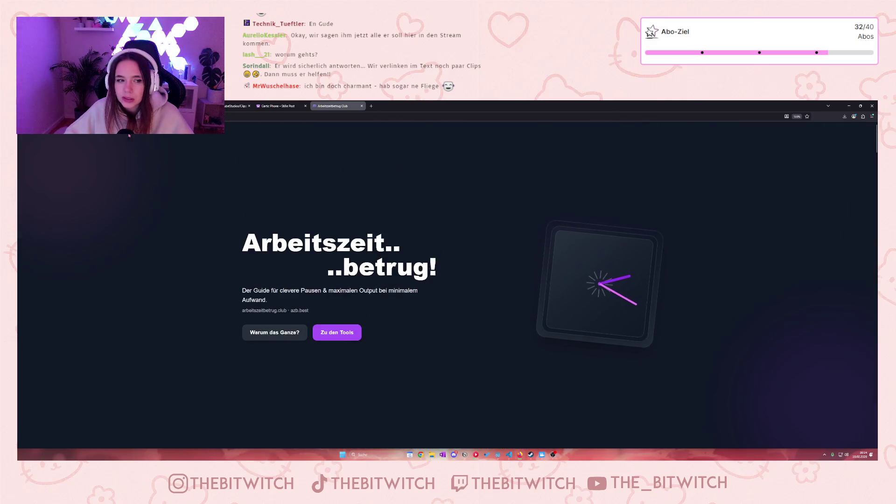
scroll(409, 255, "down", 3)
scroll(409, 255, "down", 15)
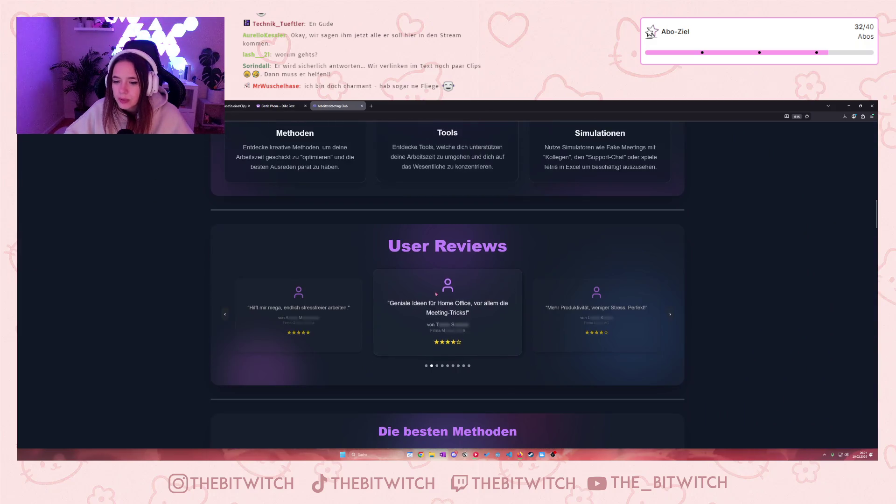
scroll(493, 301, "down", 3)
scroll(500, 310, "up", 6)
scroll(510, 321, "down", 7)
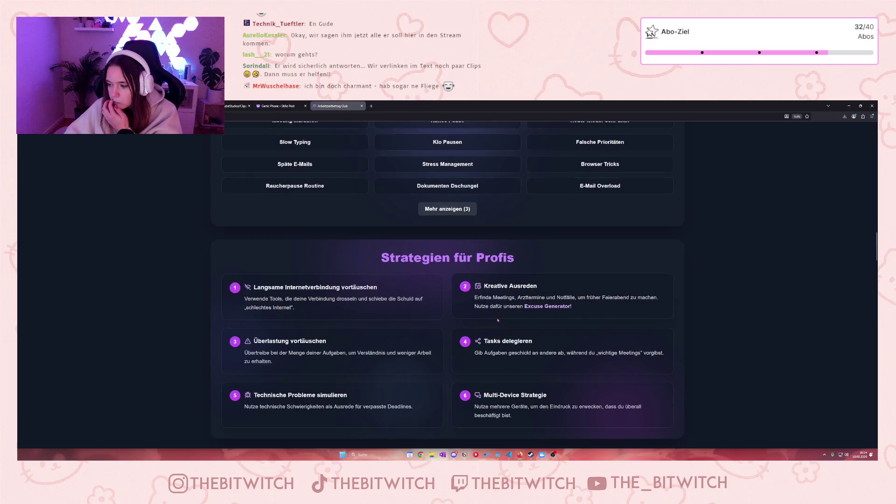
scroll(500, 317, "down", 6)
scroll(504, 310, "down", 6)
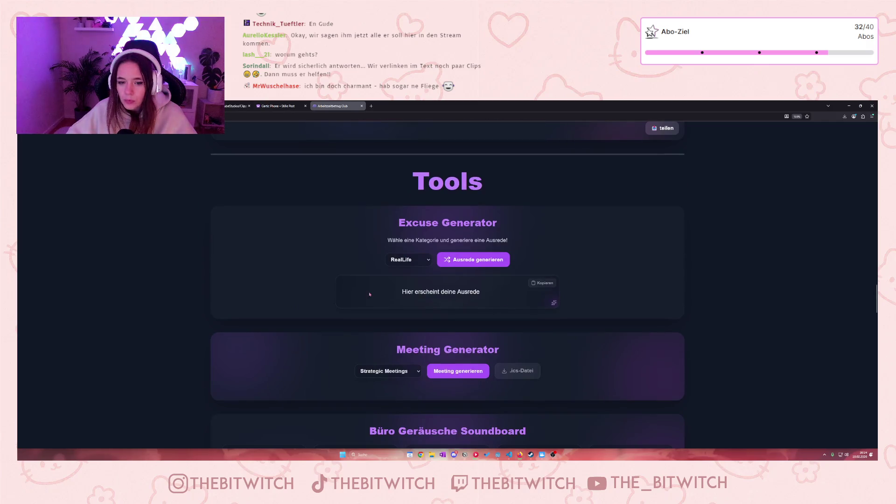
- Pick the Haustiere category in the Excuse Generator and generate two pet excuses
left_click(427, 262)
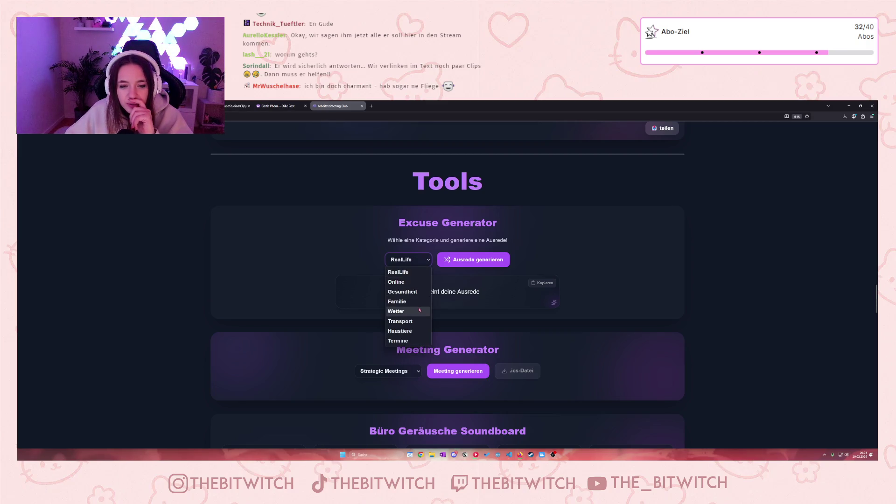
left_click(402, 301)
left_click(409, 261)
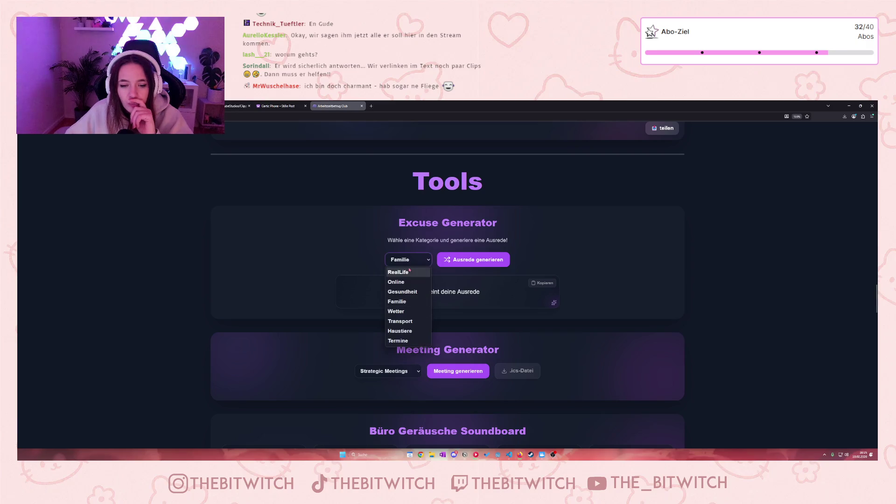
left_click(411, 322)
key("Tab")
key("Return")
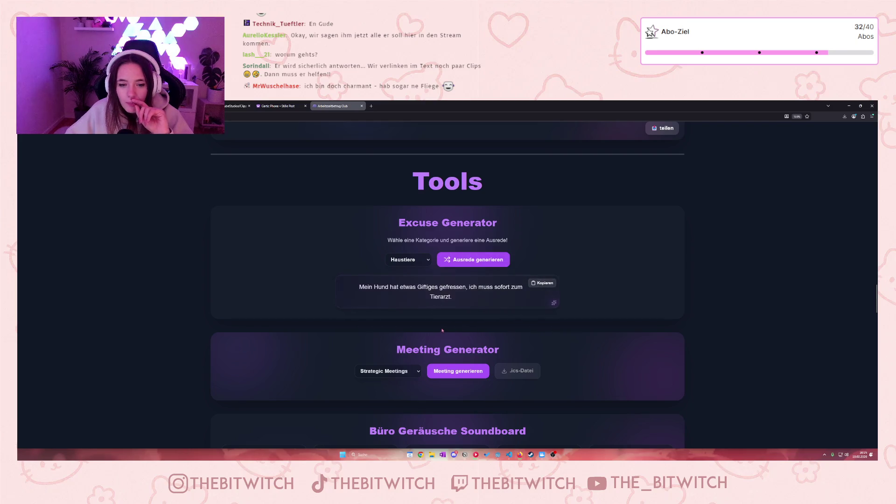
left_click_drag(385, 286, 470, 298)
left_click(469, 297)
key("Return")
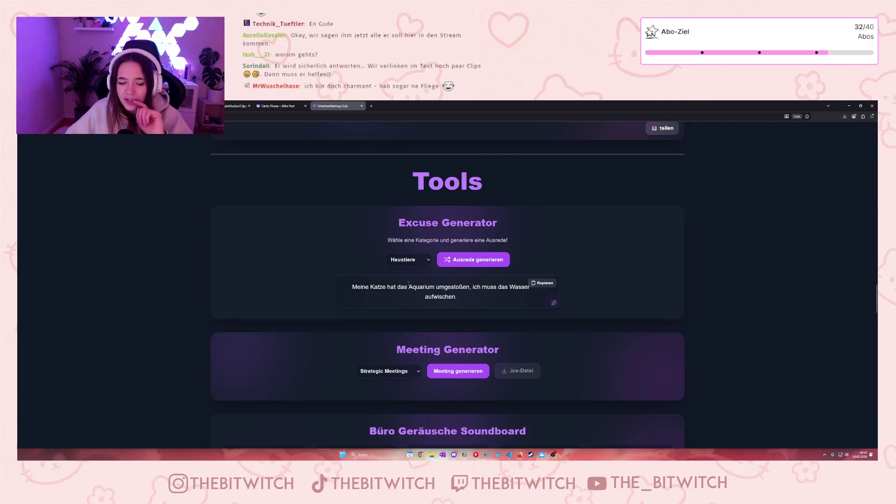
- Keep Strategic Meetings as the meeting category, then launch the Support Chat simulator
left_click(418, 371)
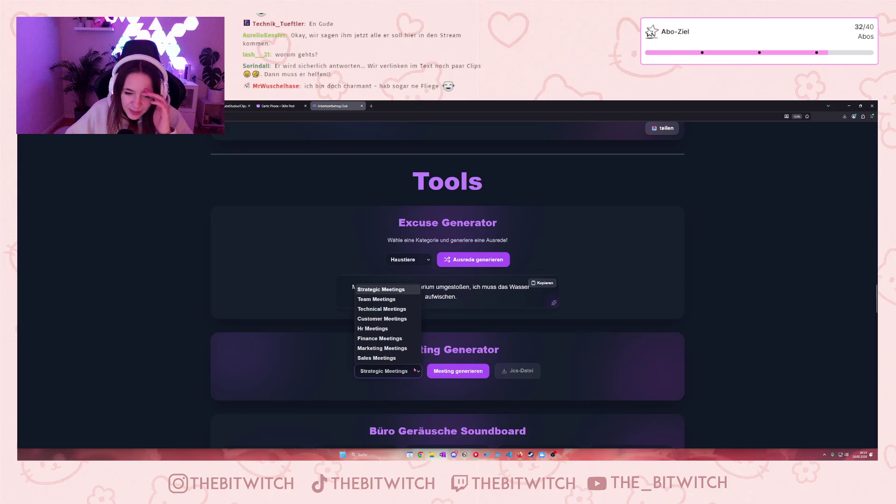
left_click(445, 340)
scroll(446, 338, "down", 3)
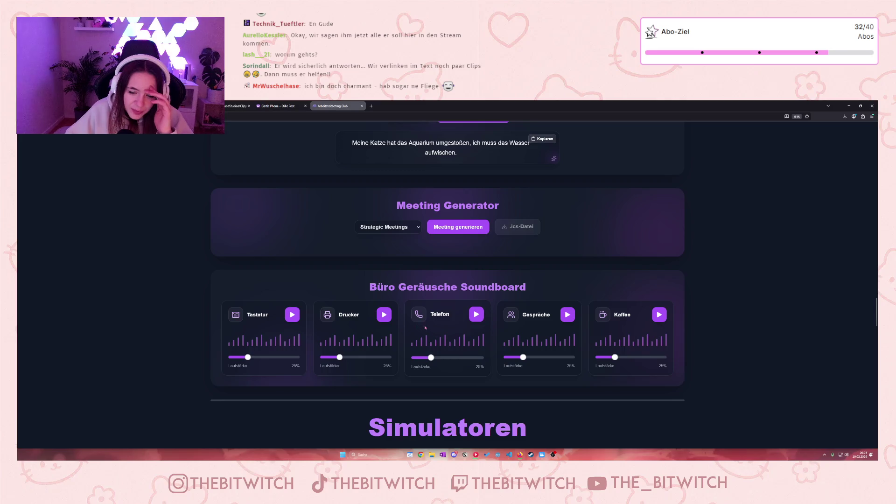
scroll(427, 329, "down", 3)
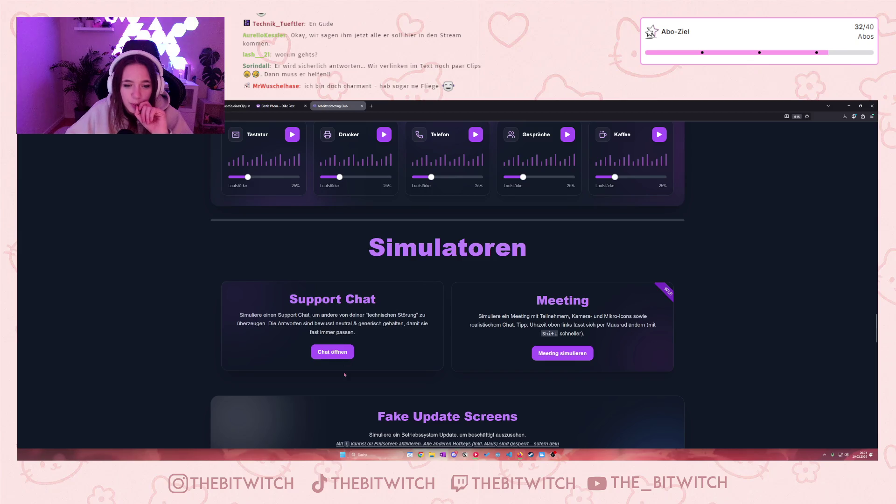
left_click(337, 354)
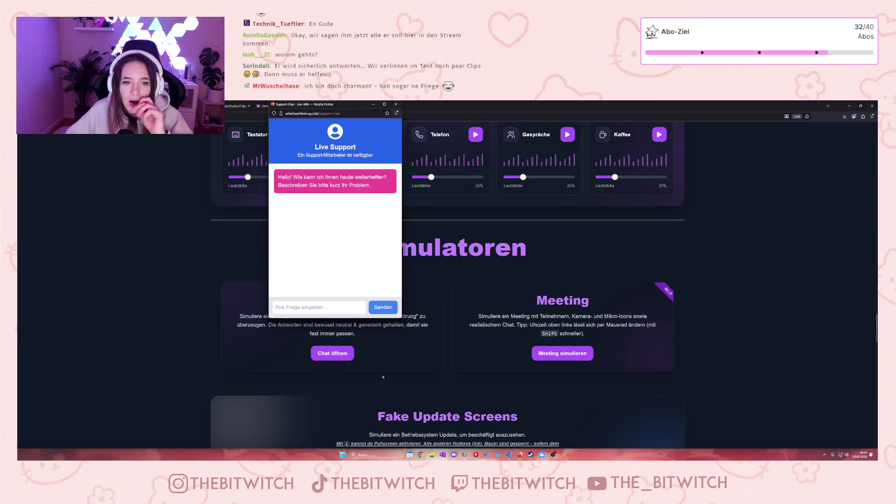
- Close the Live Support popup and start Meeting simulieren further down the page
left_click(396, 104)
scroll(462, 324, "down", 1)
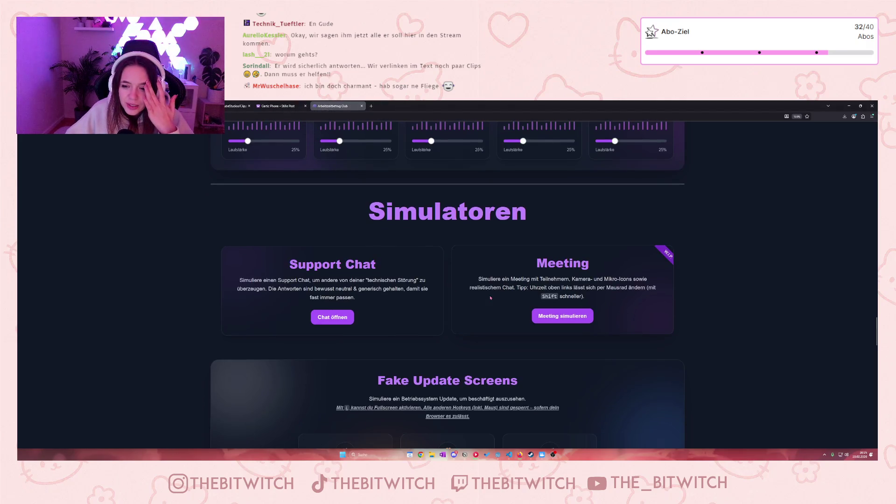
left_click(572, 320)
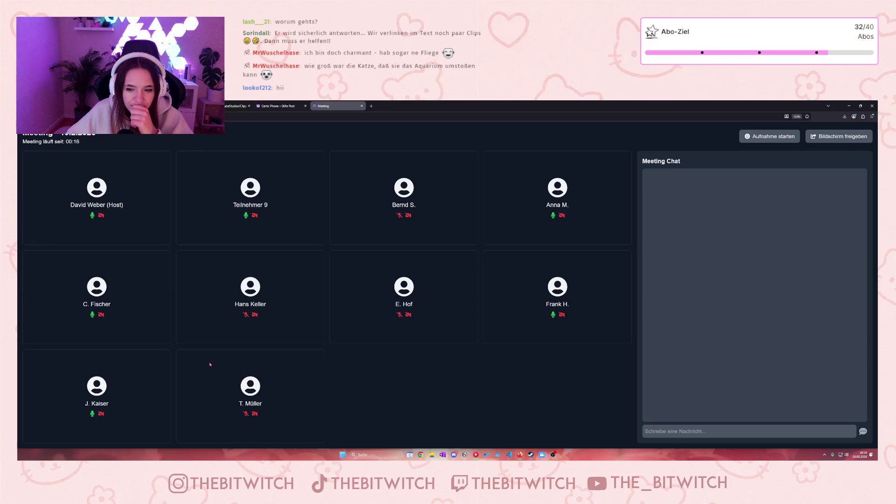
- Close the meeting tab and reload arbeitszeitbetrug.club in a new tab at its Tools section
left_click(362, 106)
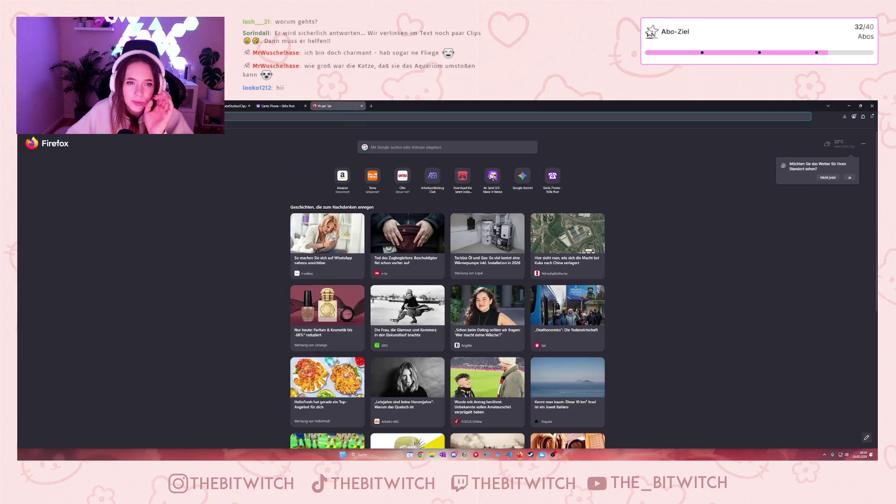
key("ctrl+t")
type("arbeitszeitbetrug")
key("Return")
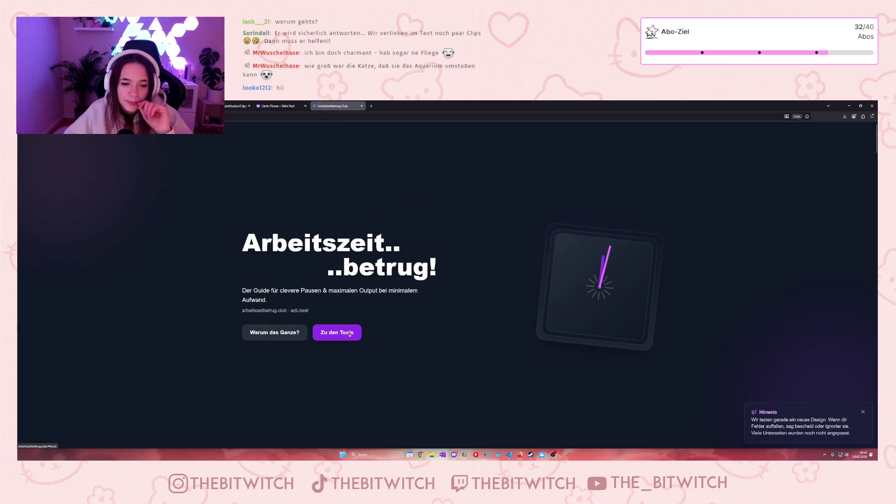
left_click(348, 333)
scroll(355, 348, "down", 8)
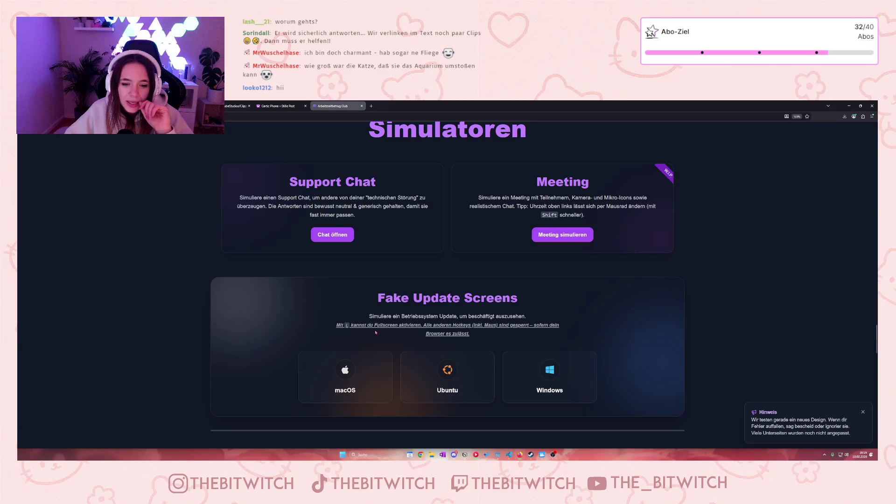
scroll(561, 306, "down", 2)
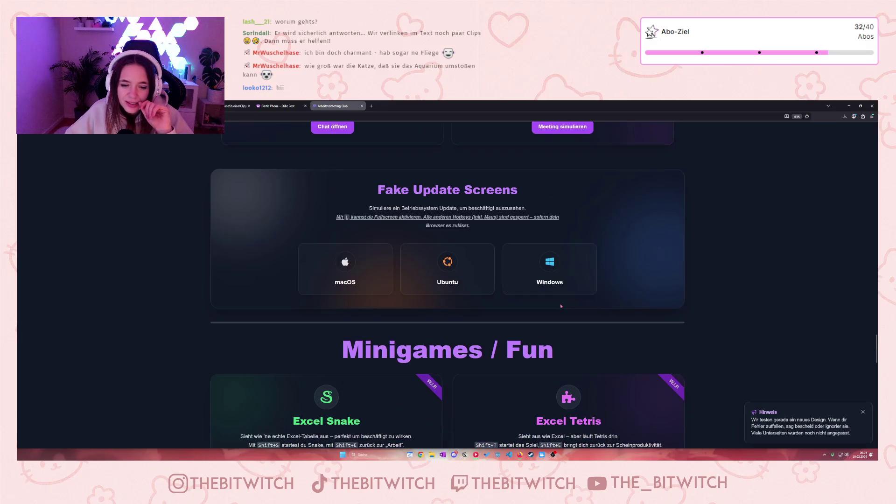
- Preview the Windows fake update screen, exit it with Esc, and minimize Firefox
left_click(550, 279)
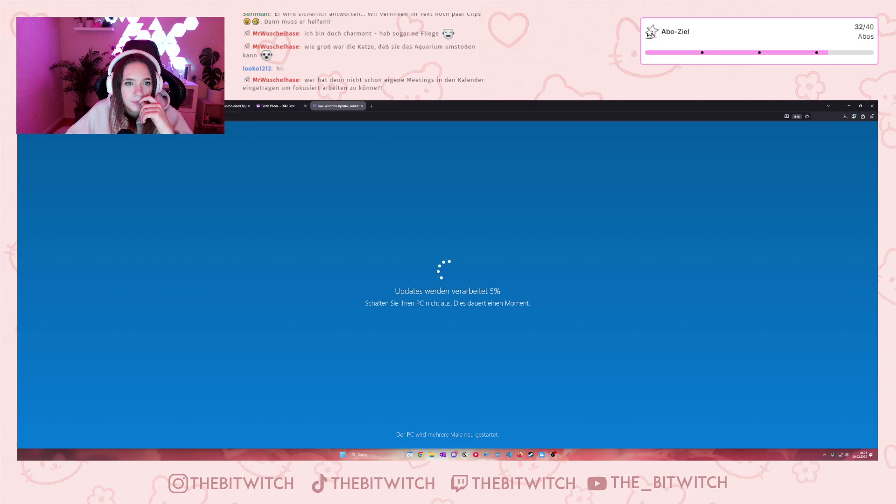
key("Escape")
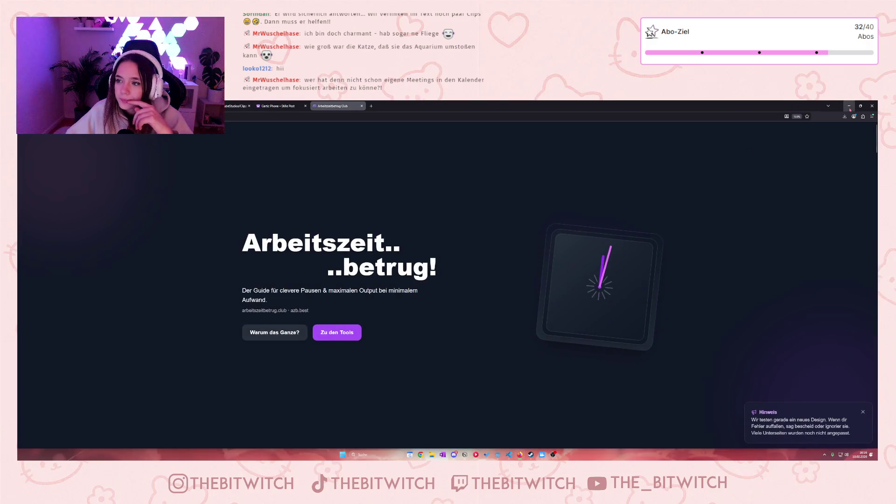
left_click(850, 106)
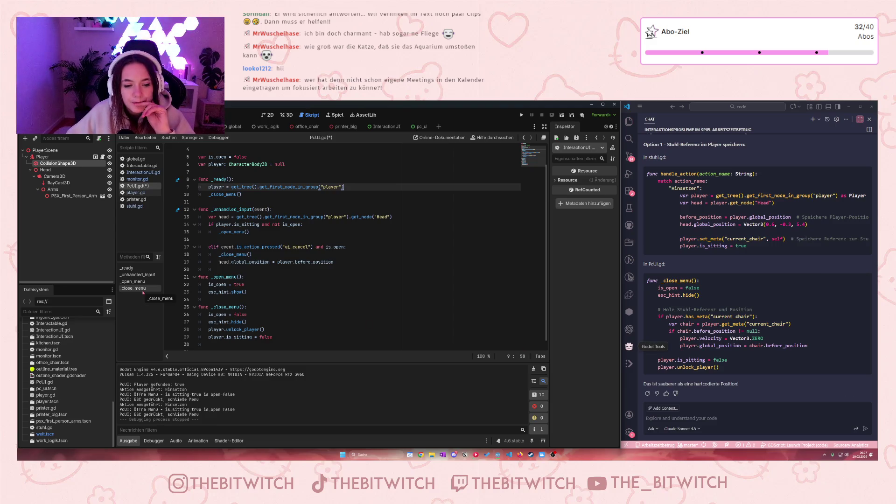
- Prefix player.unlock_player() on line 28 of _close_menu with # and save PcUI.gd
left_click(302, 299)
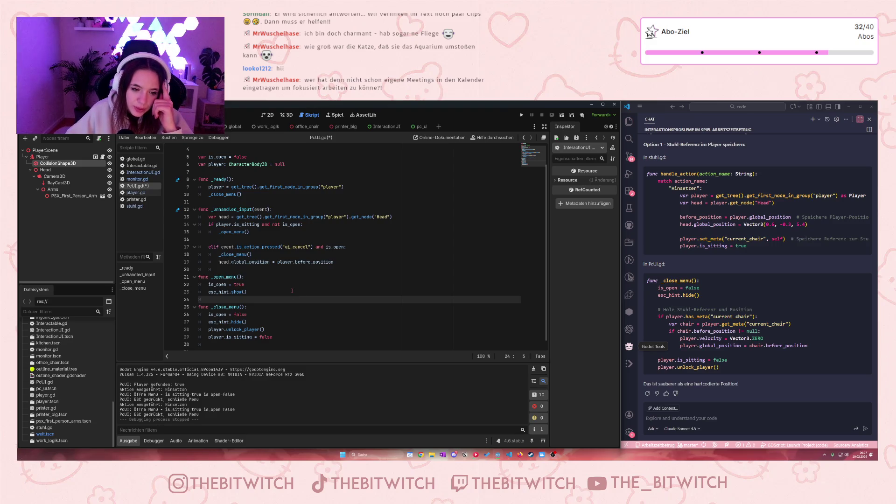
scroll(293, 291, "down", 1)
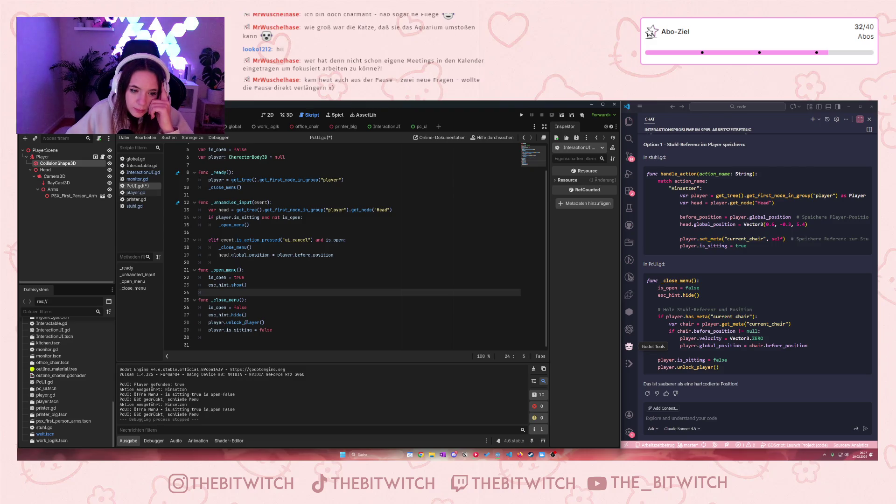
left_click_drag(264, 322, 264, 319)
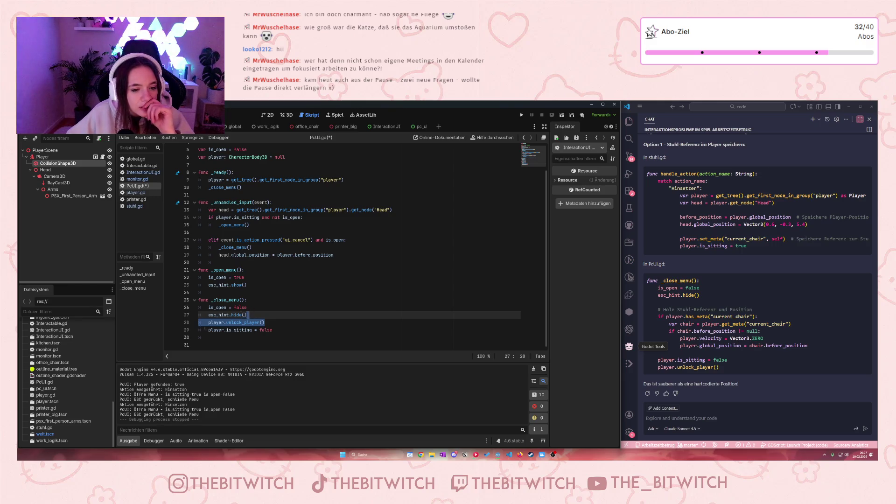
left_click(208, 322)
type("#")
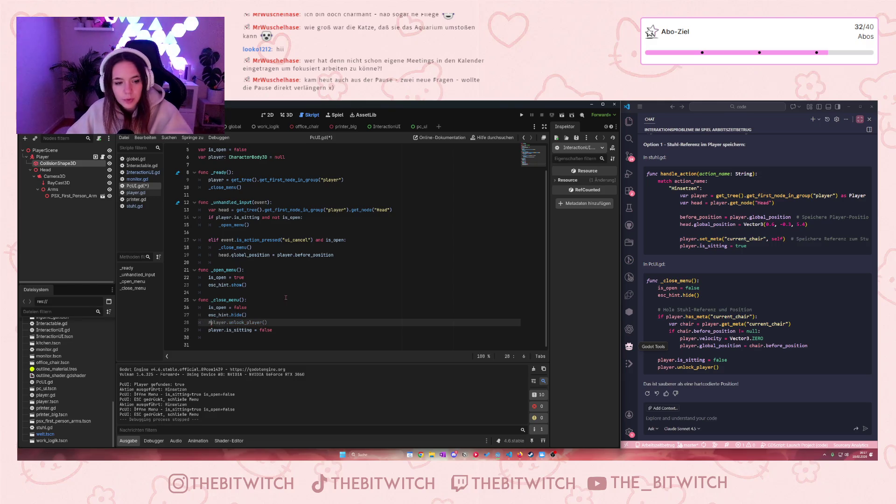
left_click(327, 300)
key("ctrl+s")
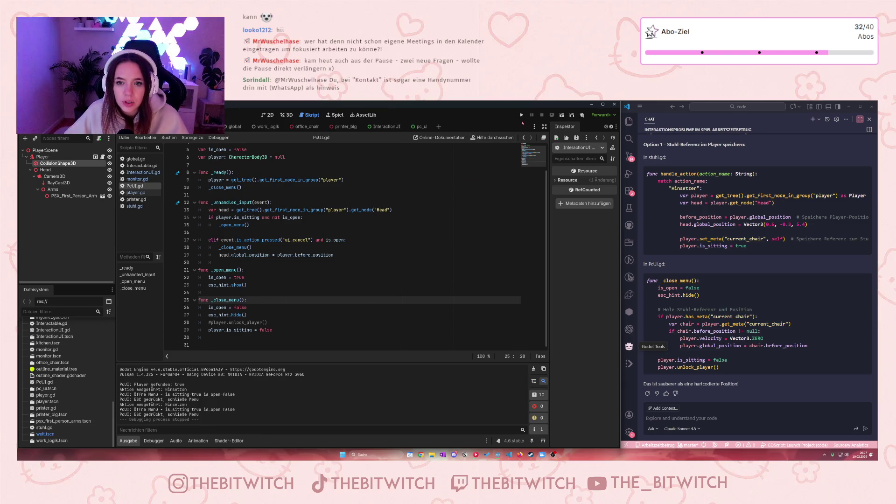
- Play the game, sit at the chair with E, and choose Anschalten in the monitor menu
left_click(522, 115)
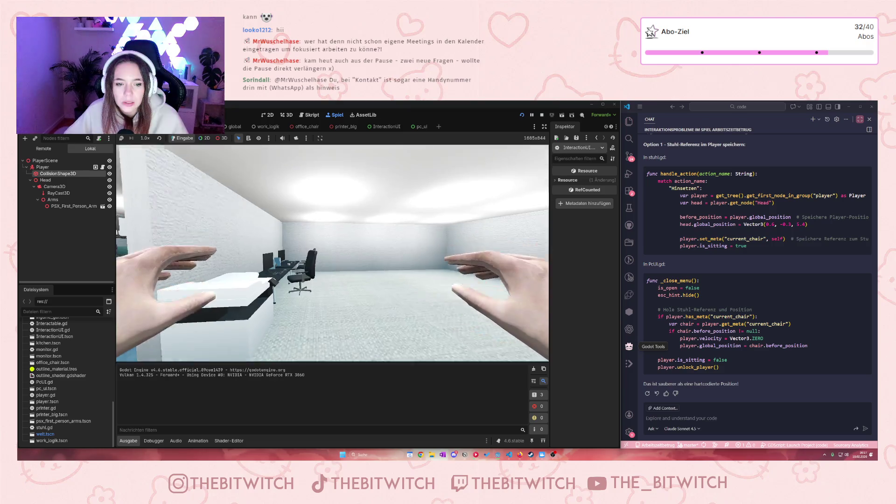
key("e")
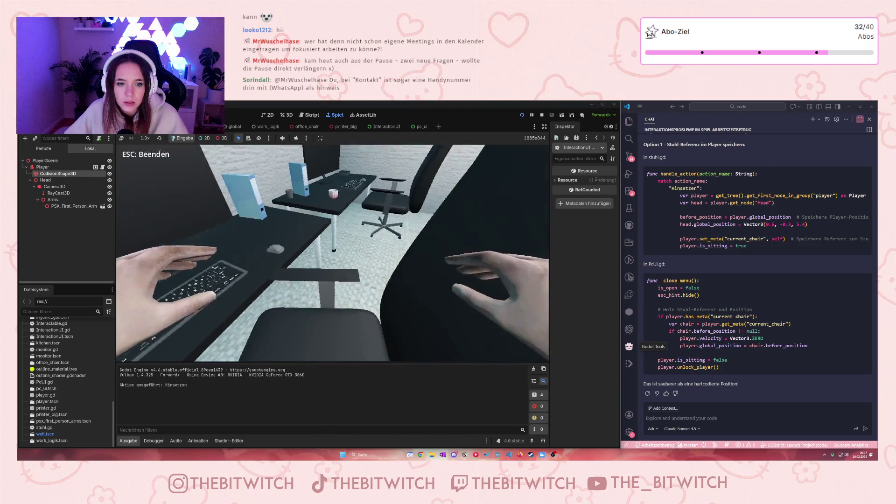
key("e")
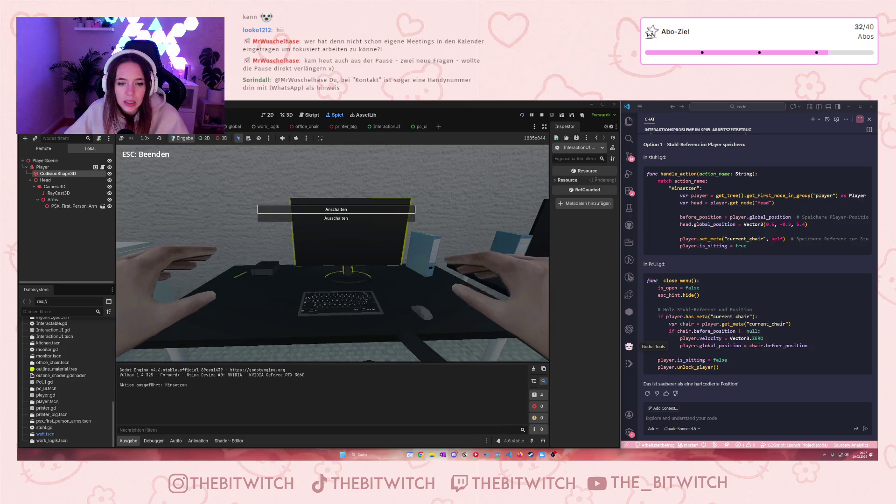
key("Return")
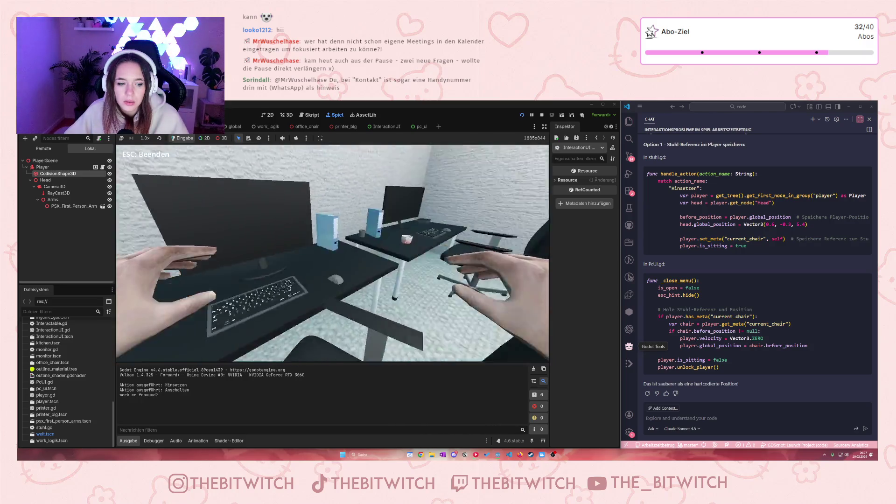
mouse_move(332, 253)
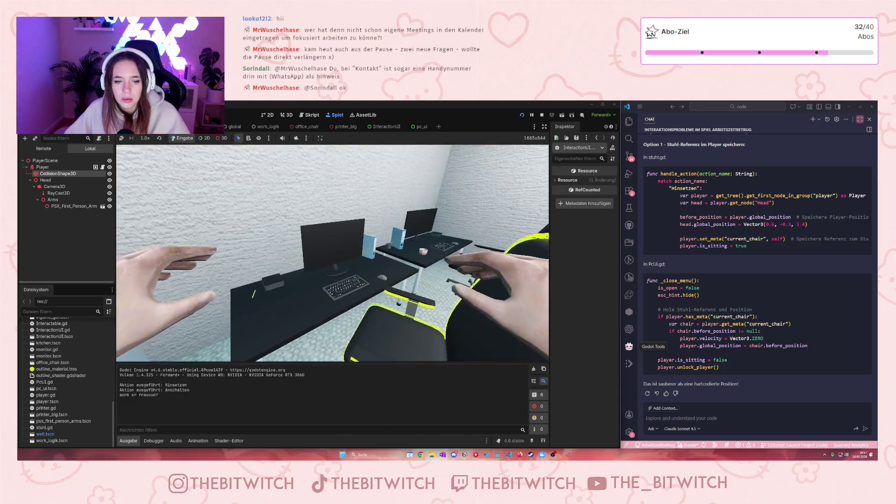
mouse_move(346, 219)
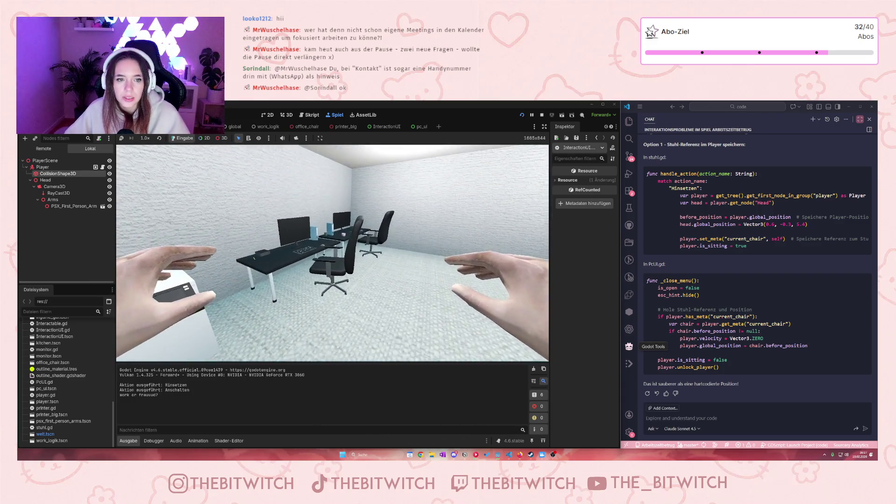
- Stop the game, delete line 28 '#player.unlock_player()', save PcUI.gd, and run again
key("F8")
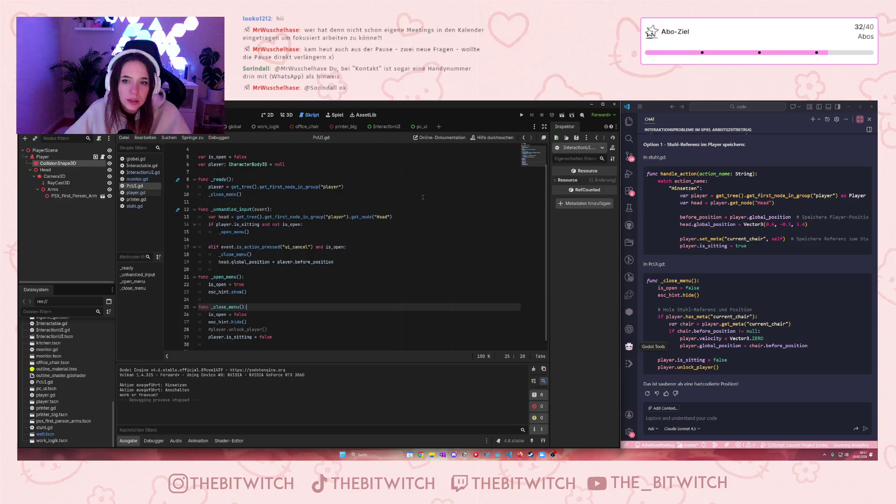
left_click_drag(267, 330, 269, 325)
key("BackSpace")
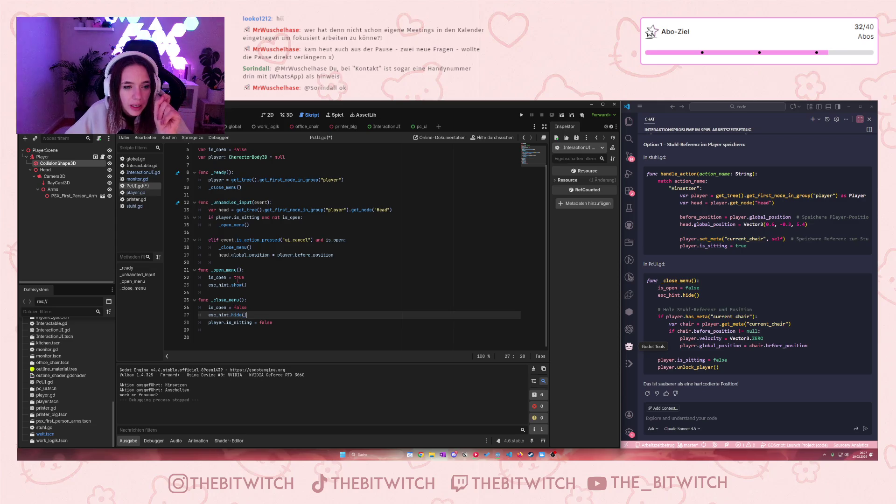
scroll(242, 278, "up", 2)
mouse_move(245, 282)
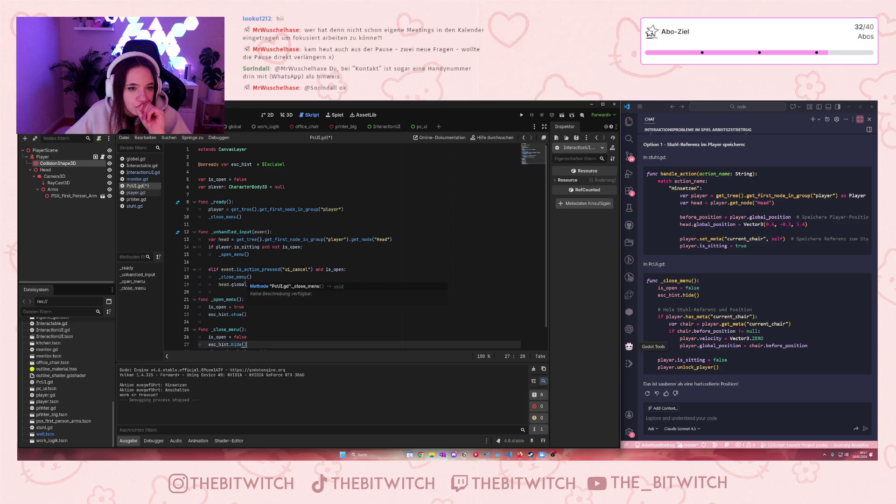
left_click(253, 256)
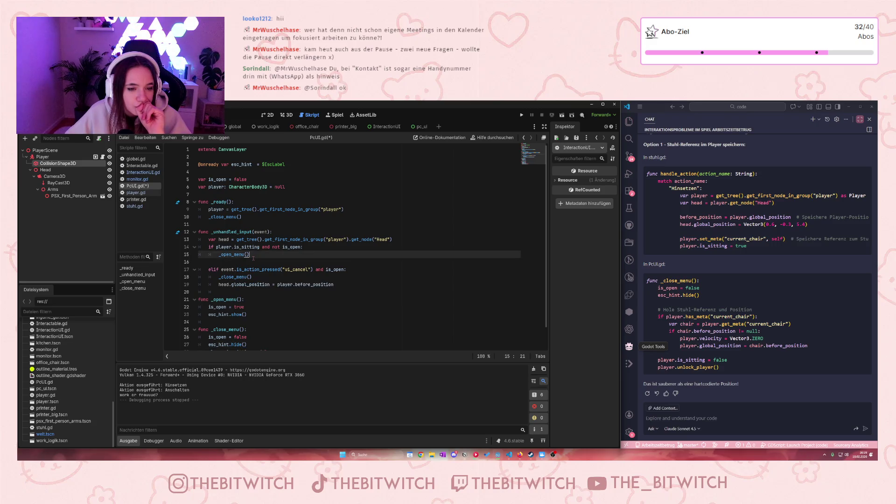
key("ctrl+s")
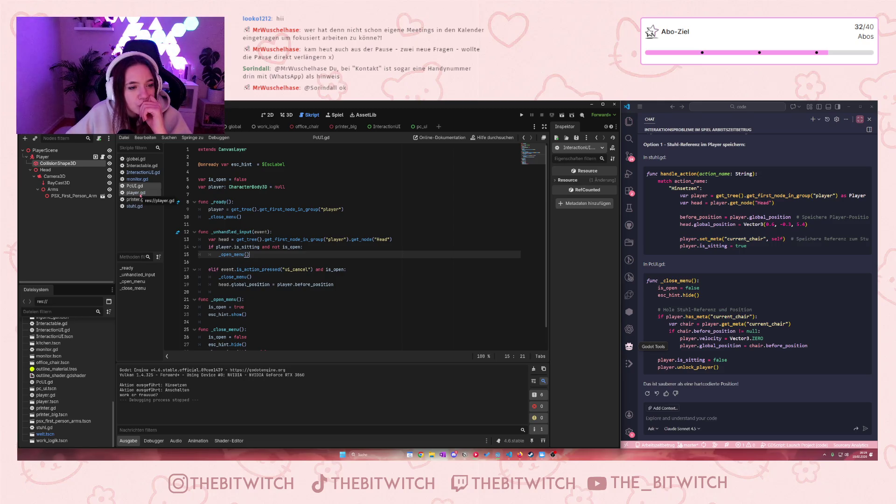
scroll(297, 225, "down", 1)
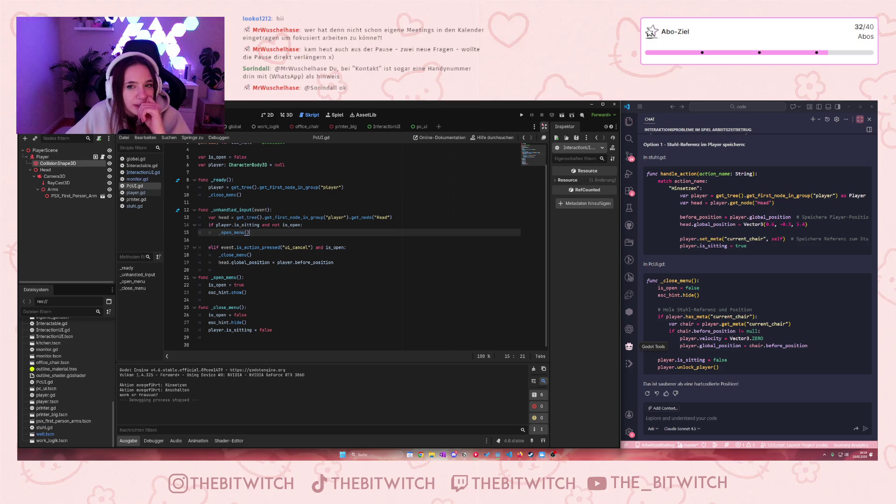
left_click(521, 115)
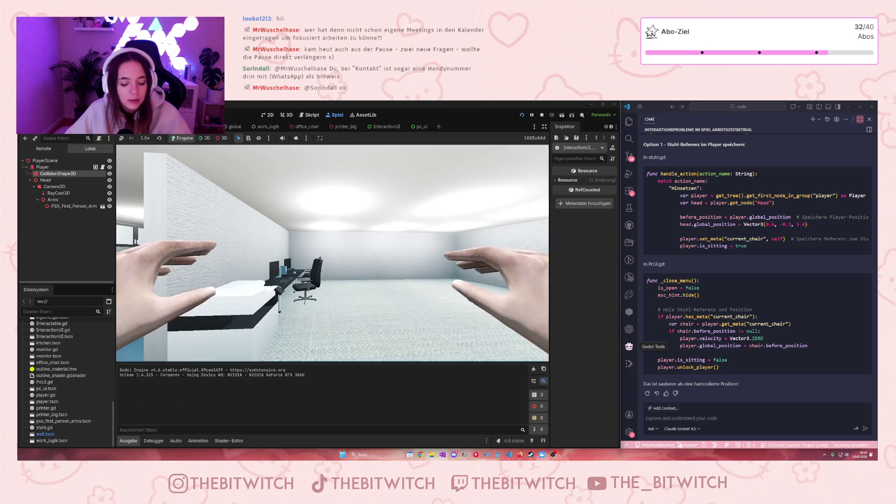
- Walk to the printer, open and close its Reparieren / Papierstau erzeugen menu, then stop with F8
key("w")
key("e")
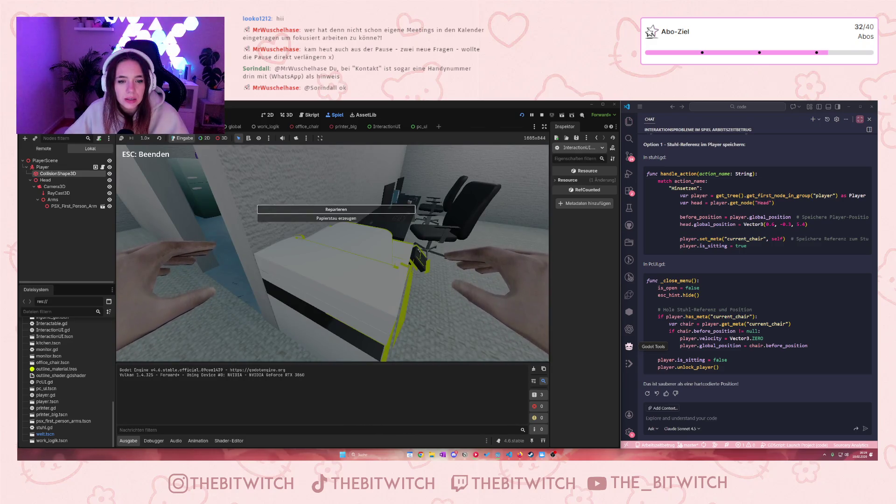
key("Escape")
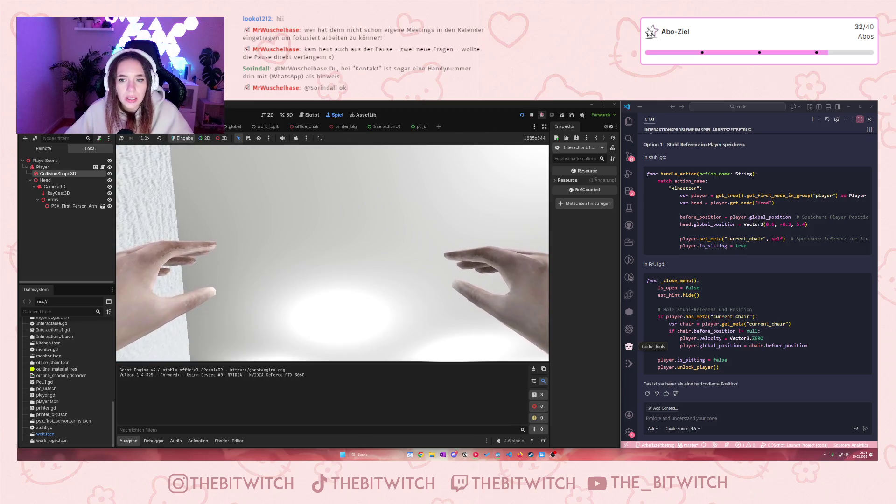
key("F8")
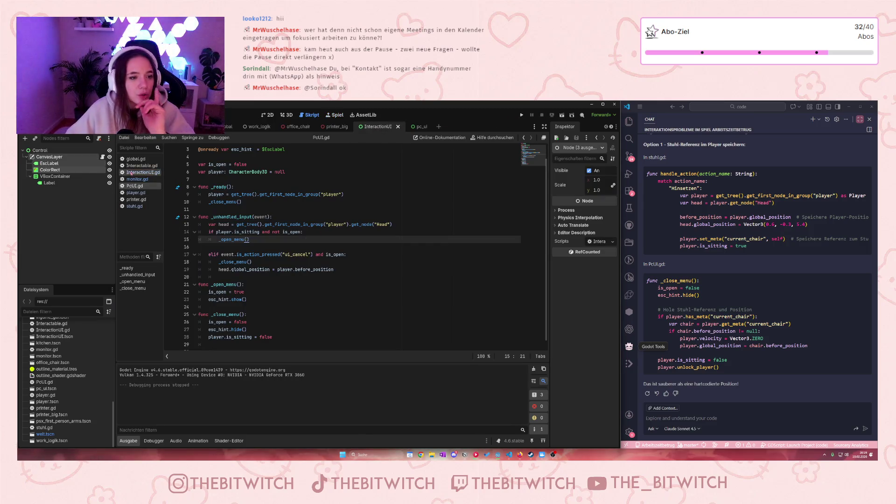
- Switch to InteractionUI.gd and read through its menu code on lines 33–52
left_click(143, 172)
scroll(275, 226, "down", 1)
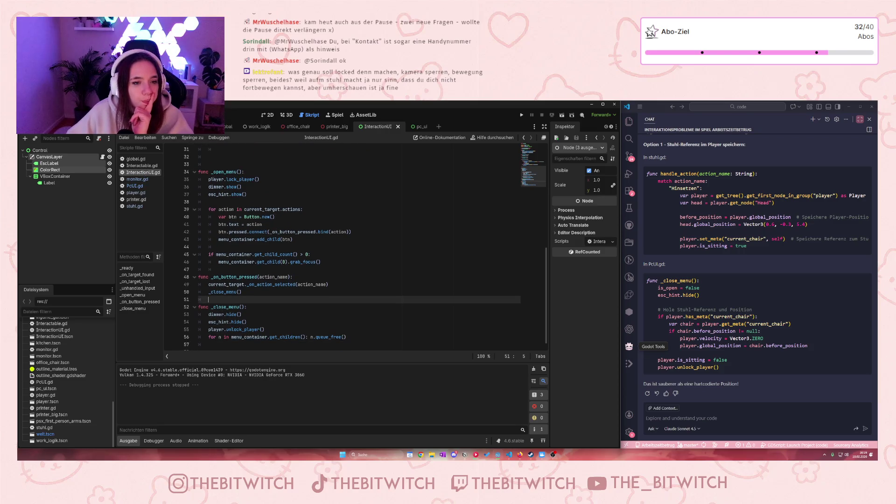
mouse_move(201, 161)
left_mouse_down()
mouse_move(280, 191)
mouse_move(293, 299)
left_mouse_up()
scroll(293, 299, "down", 1)
left_click(293, 299)
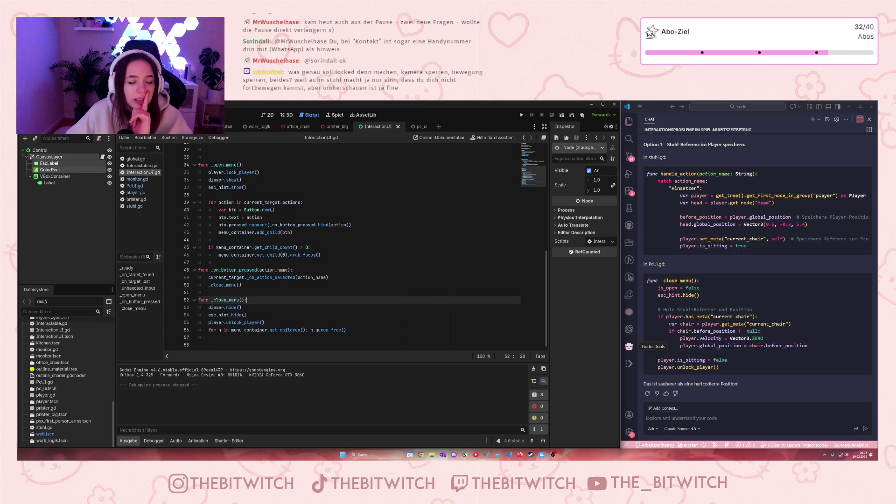
mouse_move(276, 248)
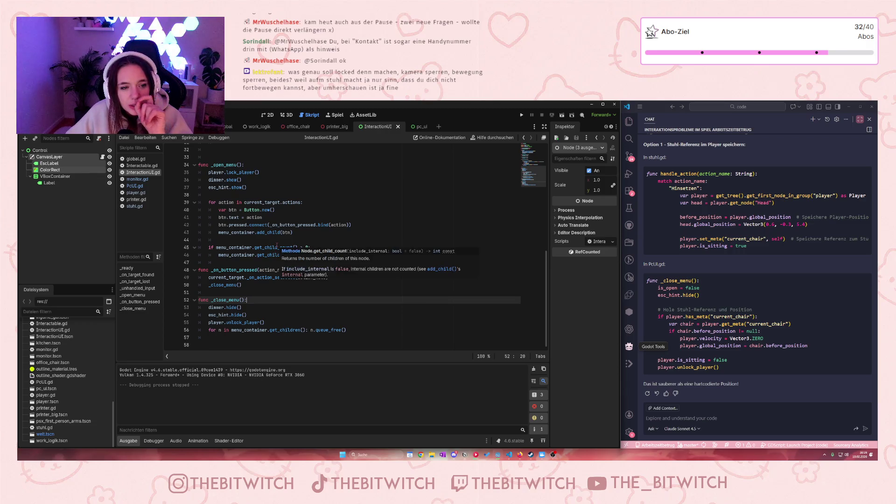
scroll(277, 244, "up", 5)
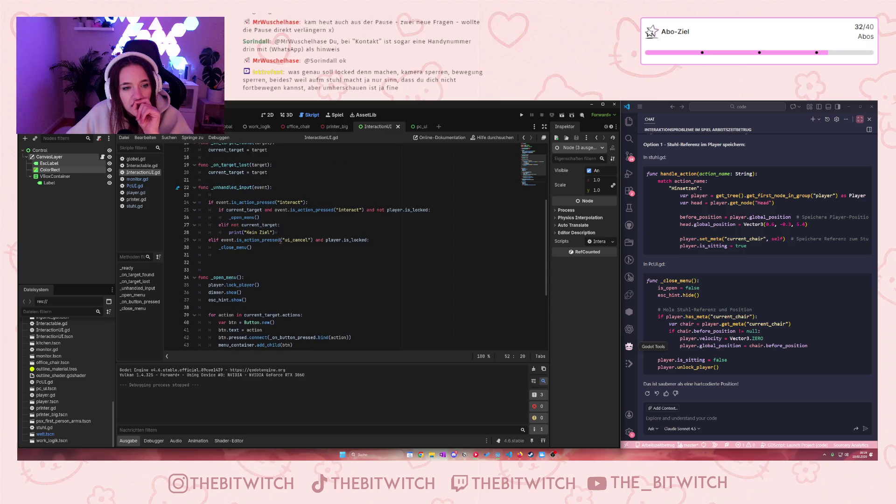